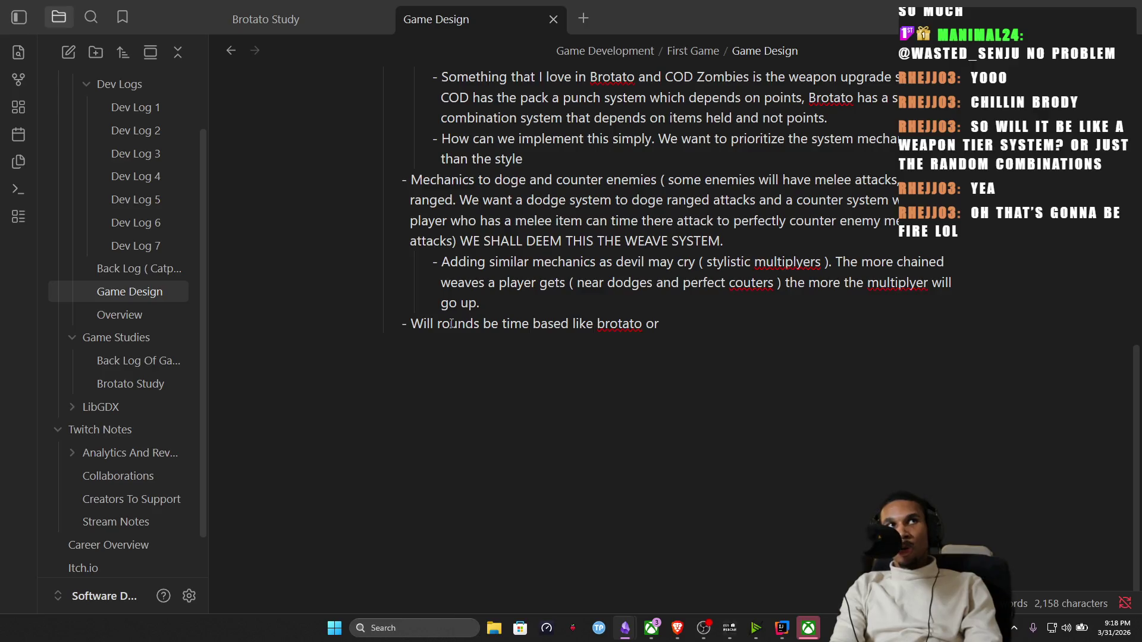
text(my based like)
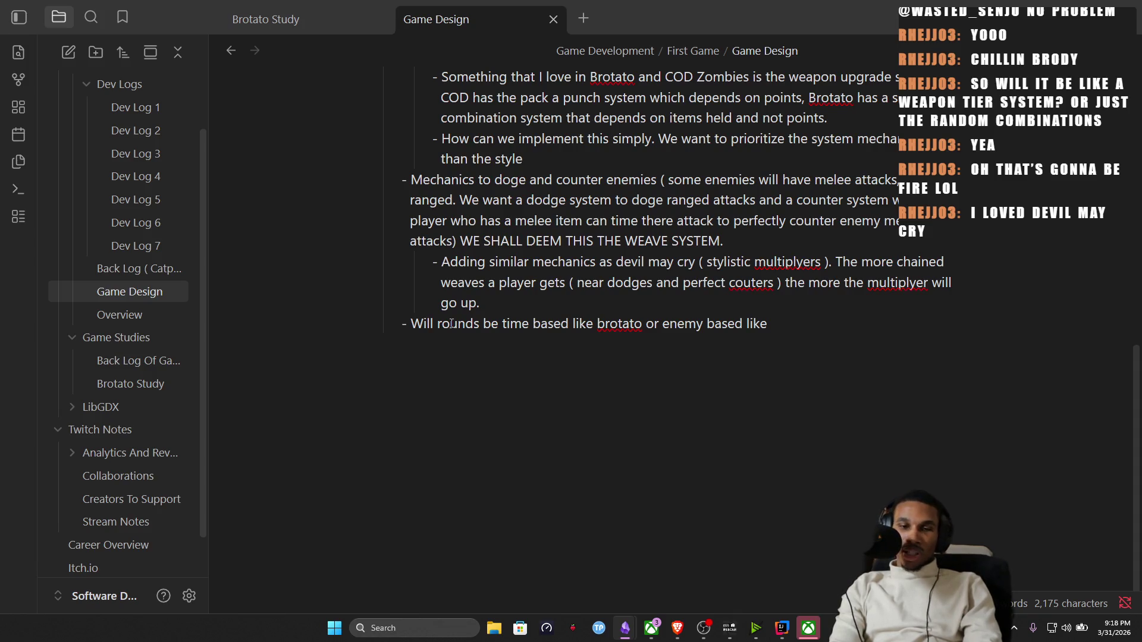
text(uty ?)
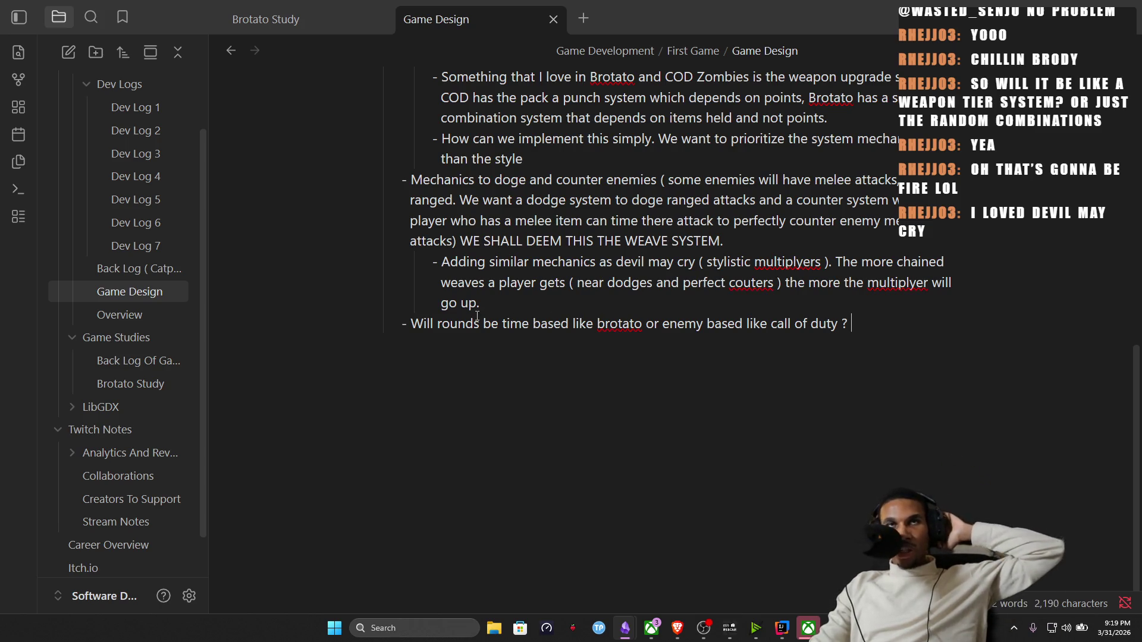
scroll(543, 298, up, 3)
scroll(543, 298, up, 2)
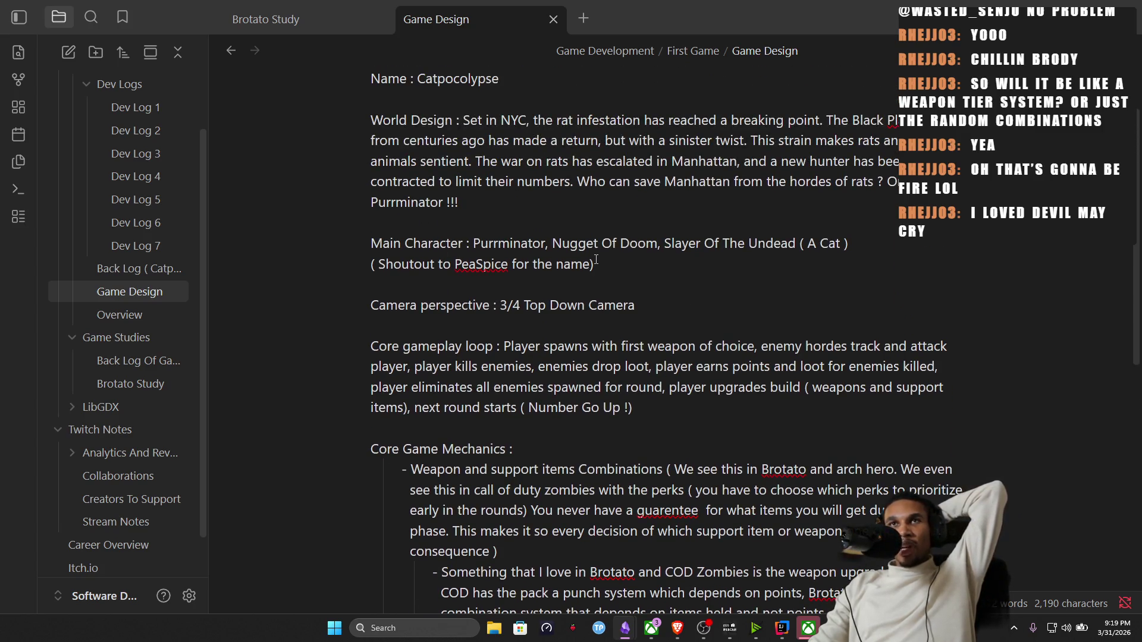
scroll(596, 260, down, 4)
scroll(588, 256, up, 3)
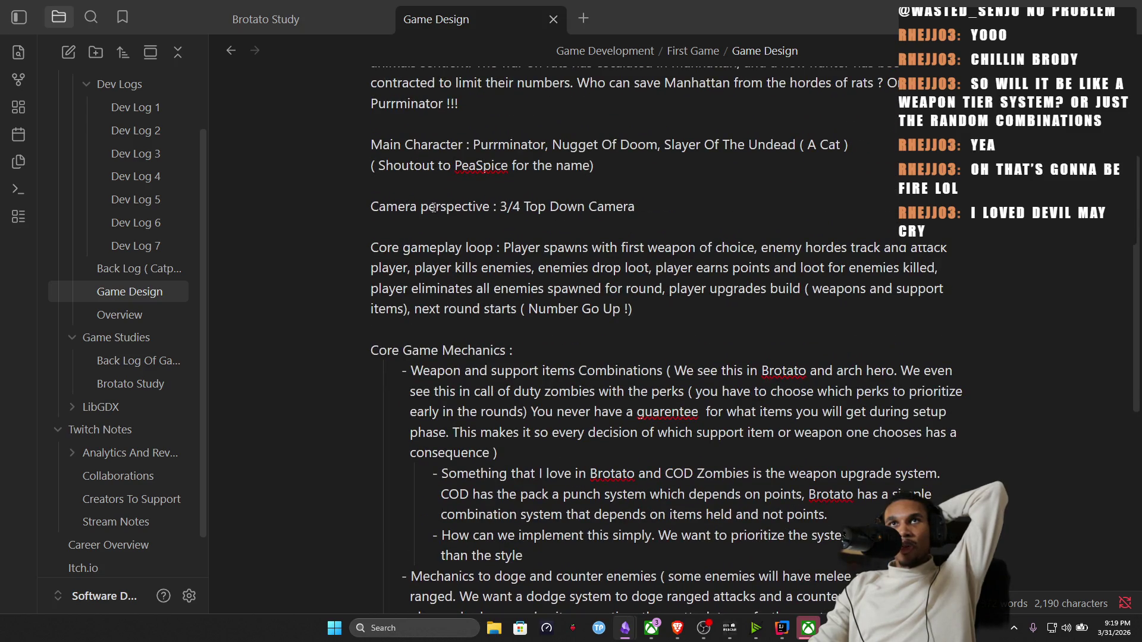
scroll(432, 207, down, 3)
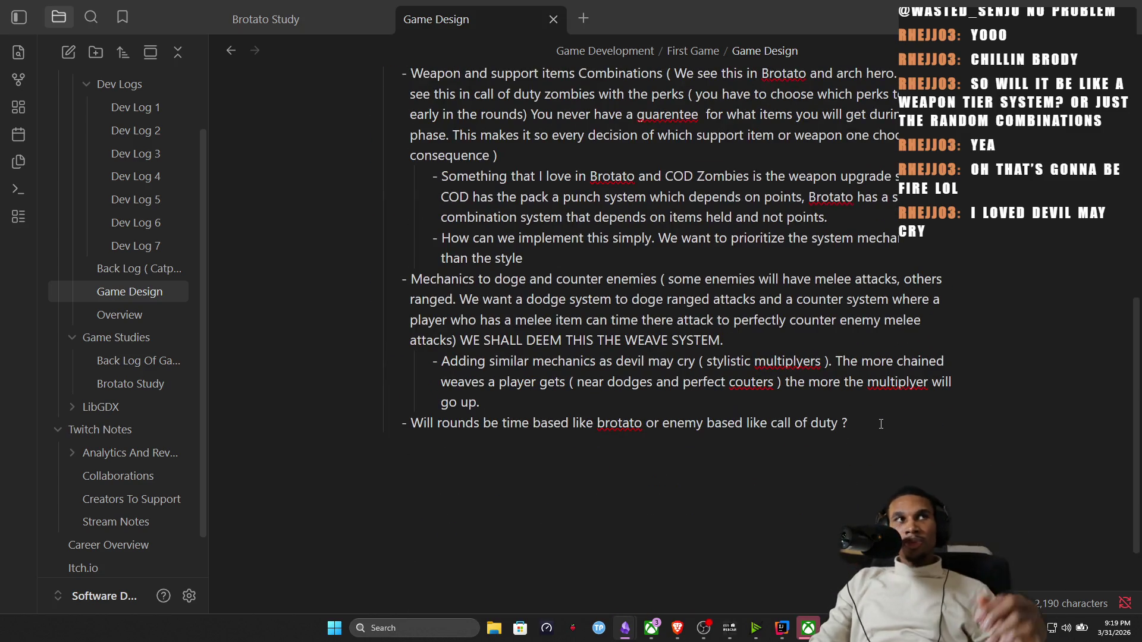
Start a new empty bullet below the time-based versus enemy-based rounds question.
key(Return)
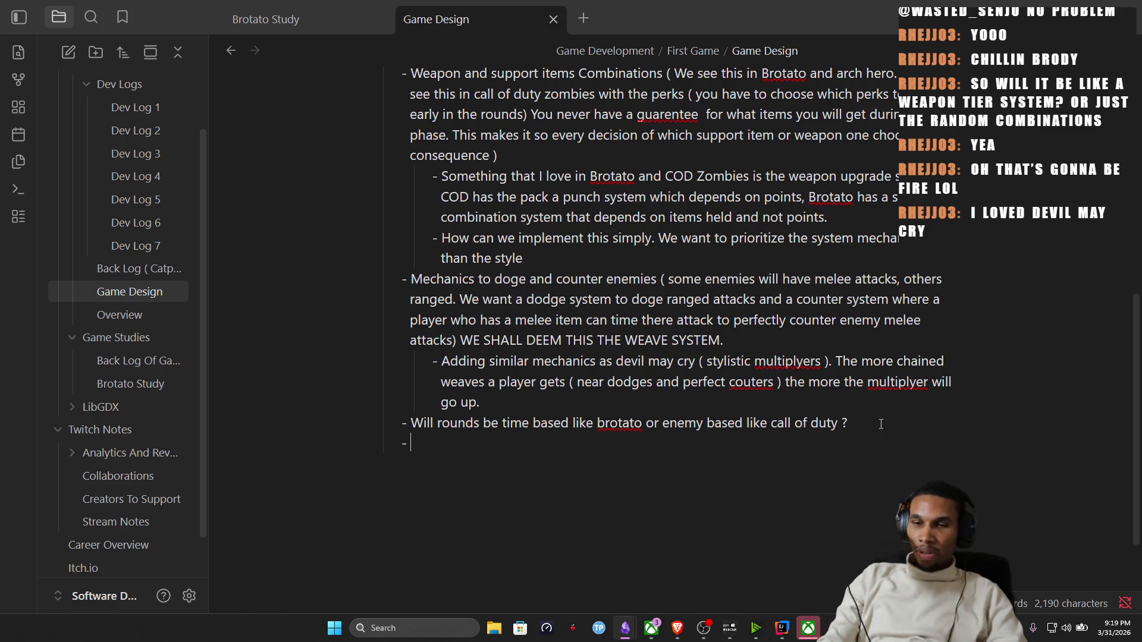
text(Will )
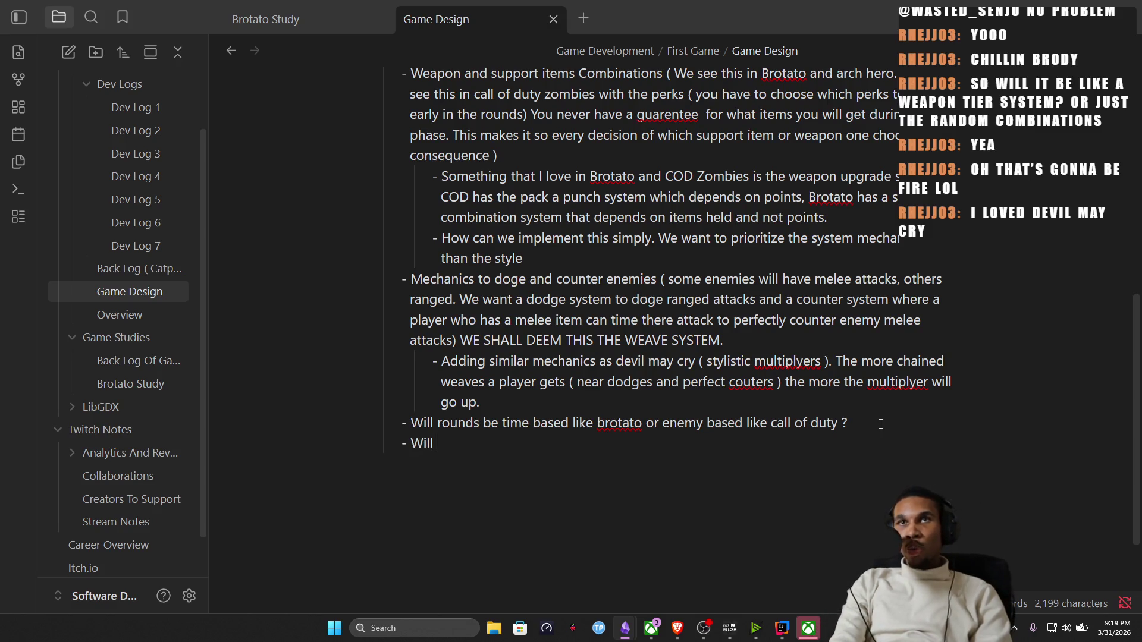
text(shooting be automatic )
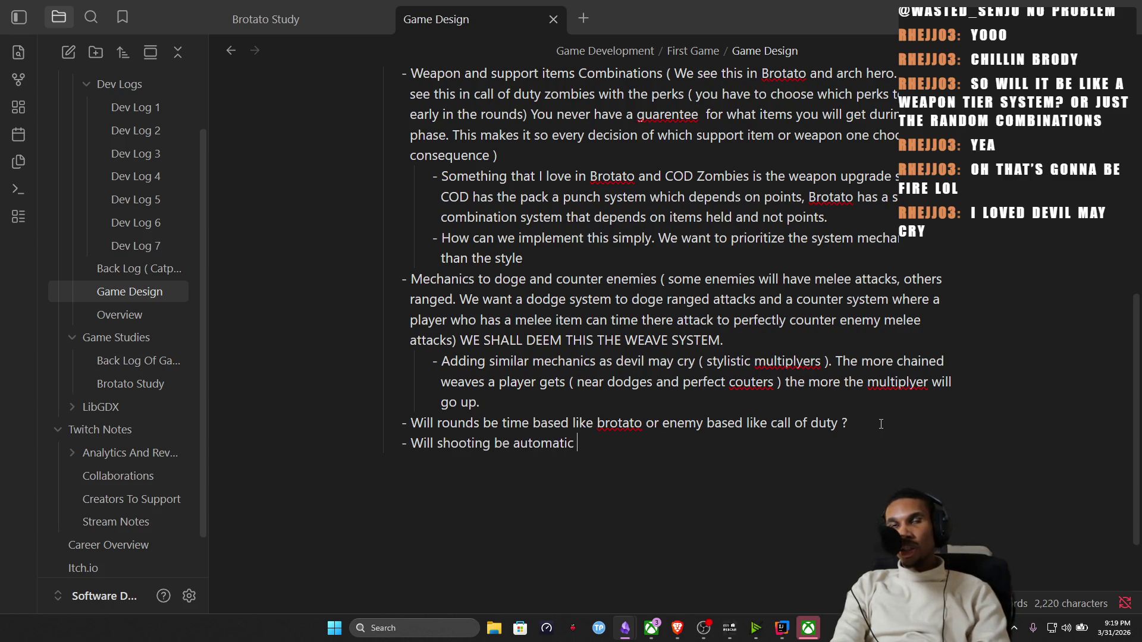
text(( All ranged weapons are in fact turrents )
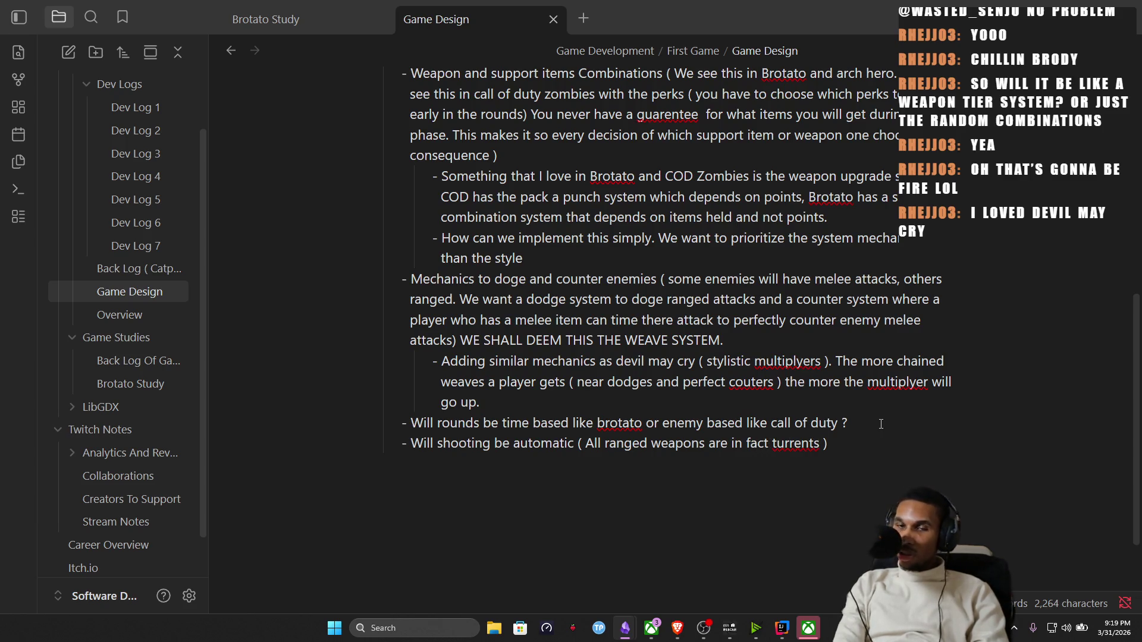
text(?)
text() or do we w)
text(ant the player to h)
text(ave all the control)
text(. I lol)
Write the bullet asking if shooting is automatic or player-controlled, noting Brotato offers both.
key(BackSpace)
key(BackSpace)
text(ike either or.)
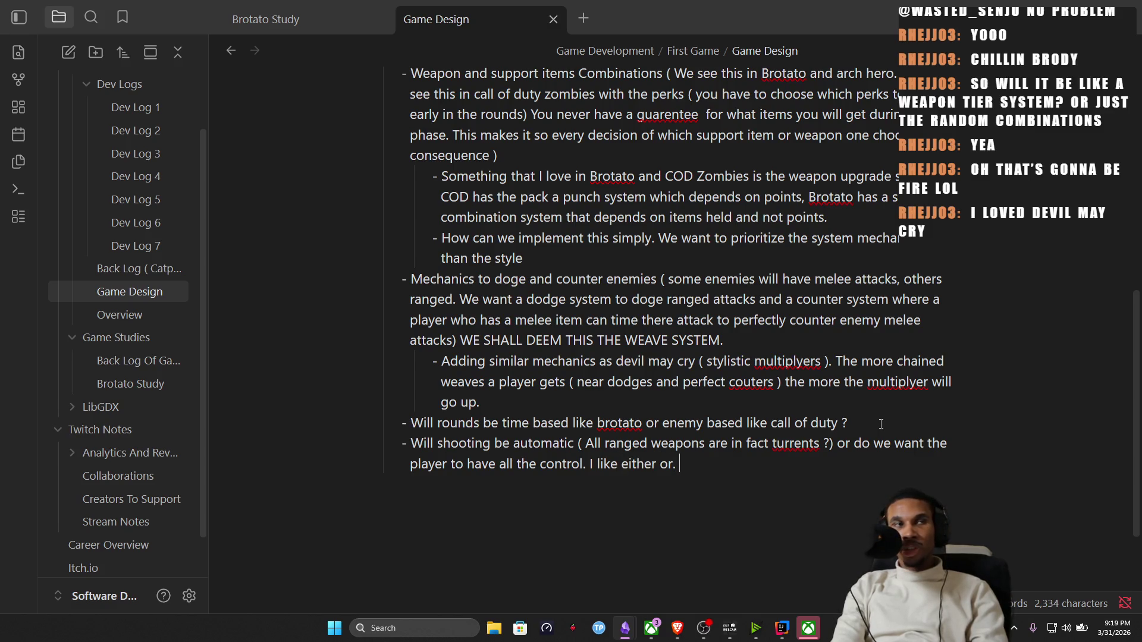
text( Brota)
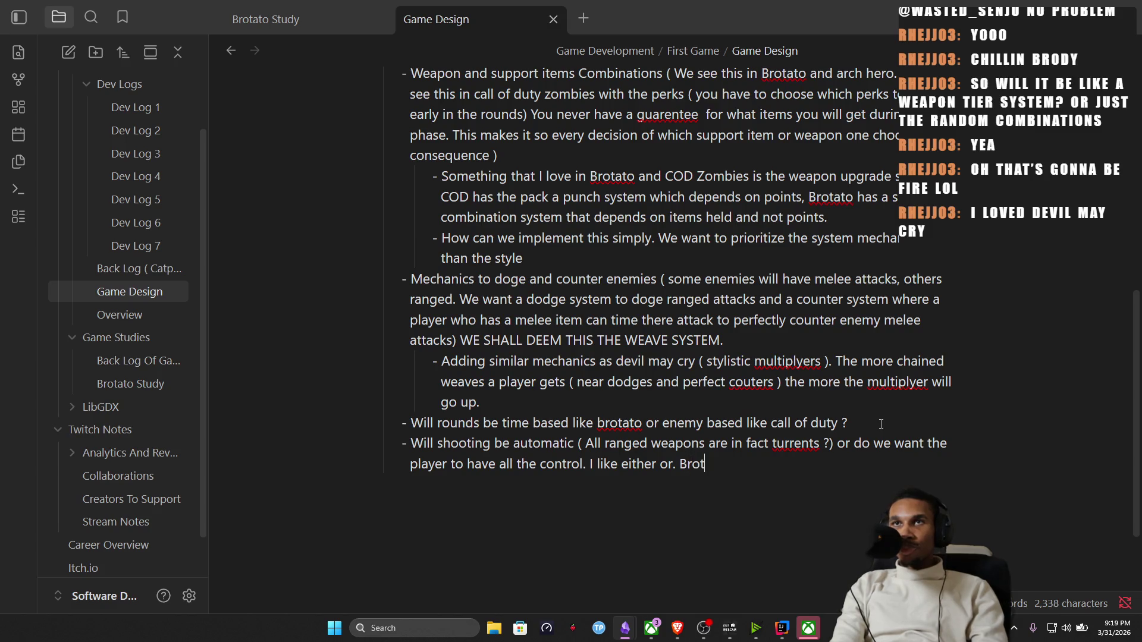
text(to )
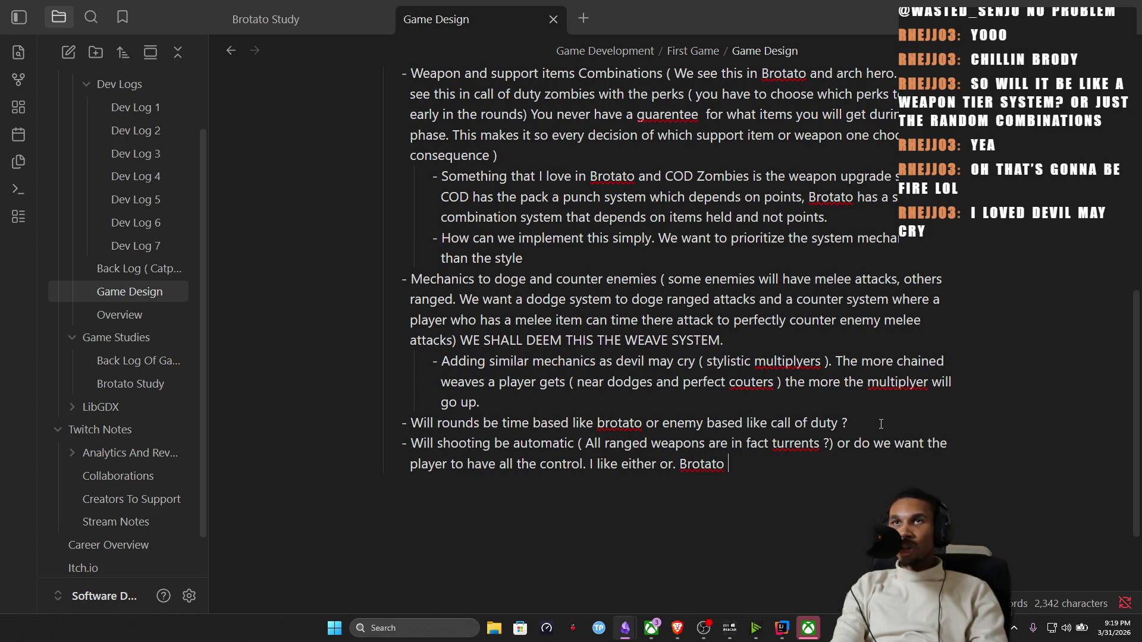
text(gives options for bothe)
key(BackSpace)
text(.)
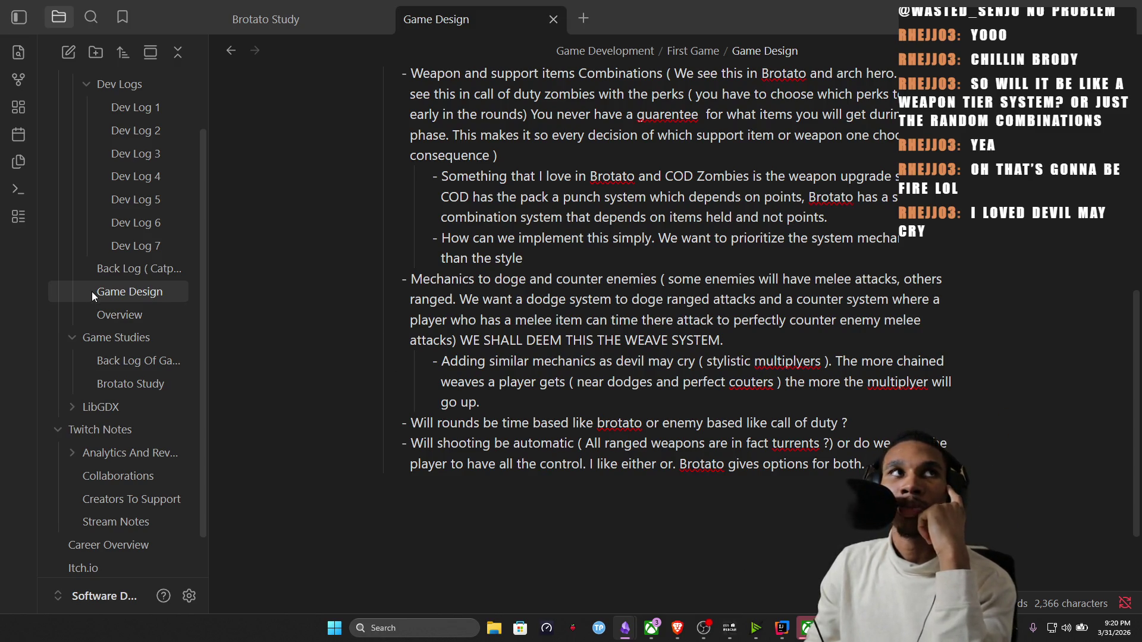
scroll(92, 291, up, 2)
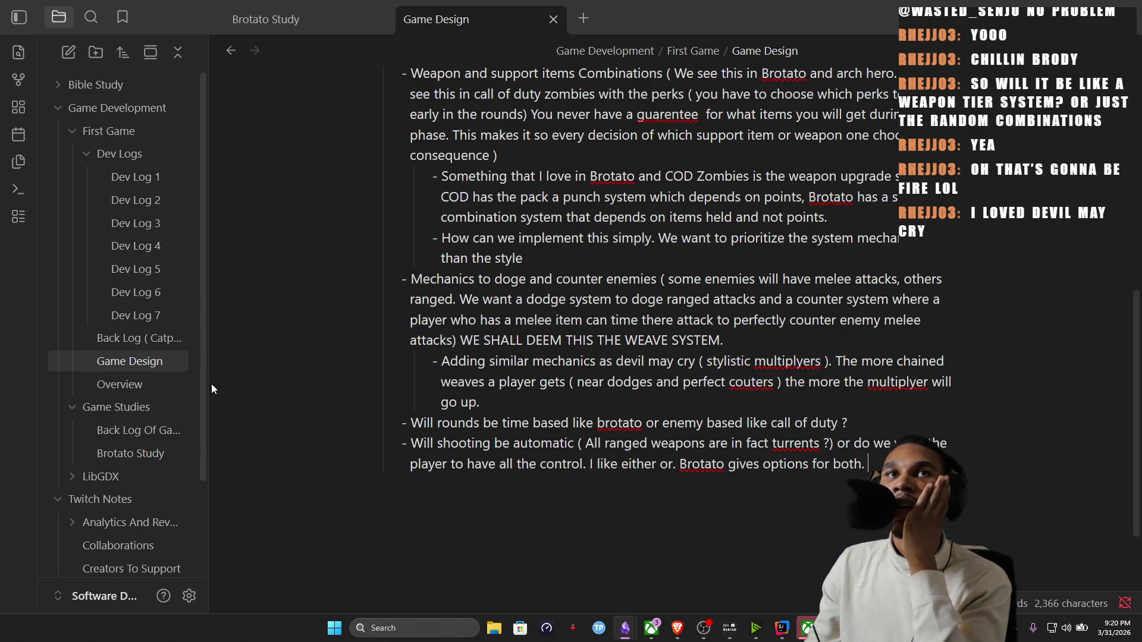
scroll(136, 346, down, 3)
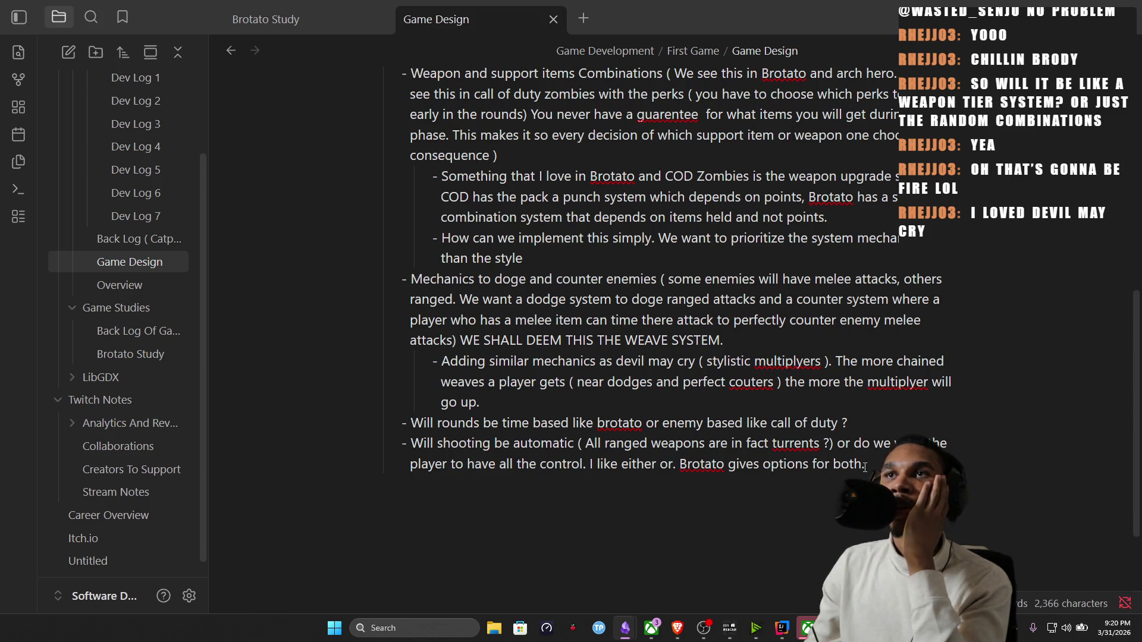
Open the Brotato Study note from the Game Studies folder.
click(130, 353)
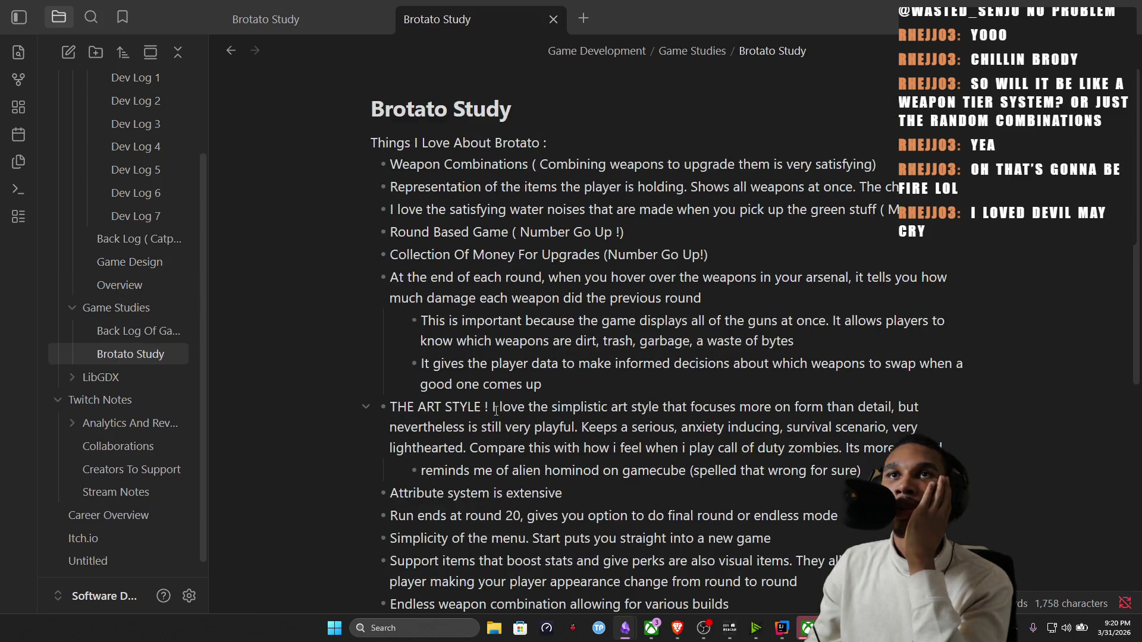
scroll(523, 425, down, 3)
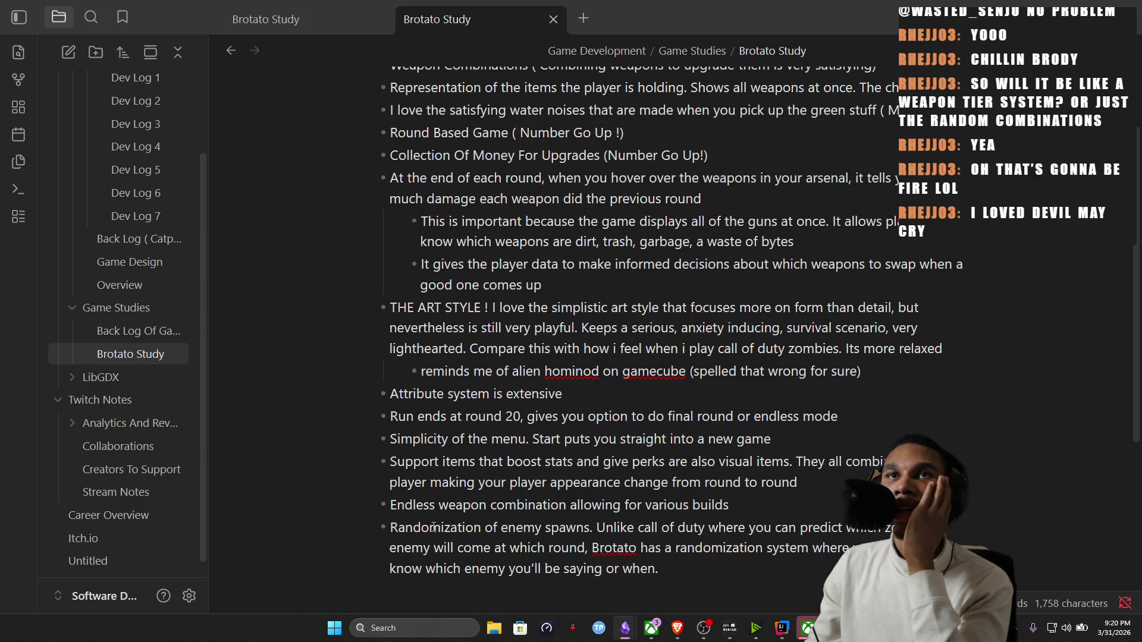
scroll(482, 336, up, 3)
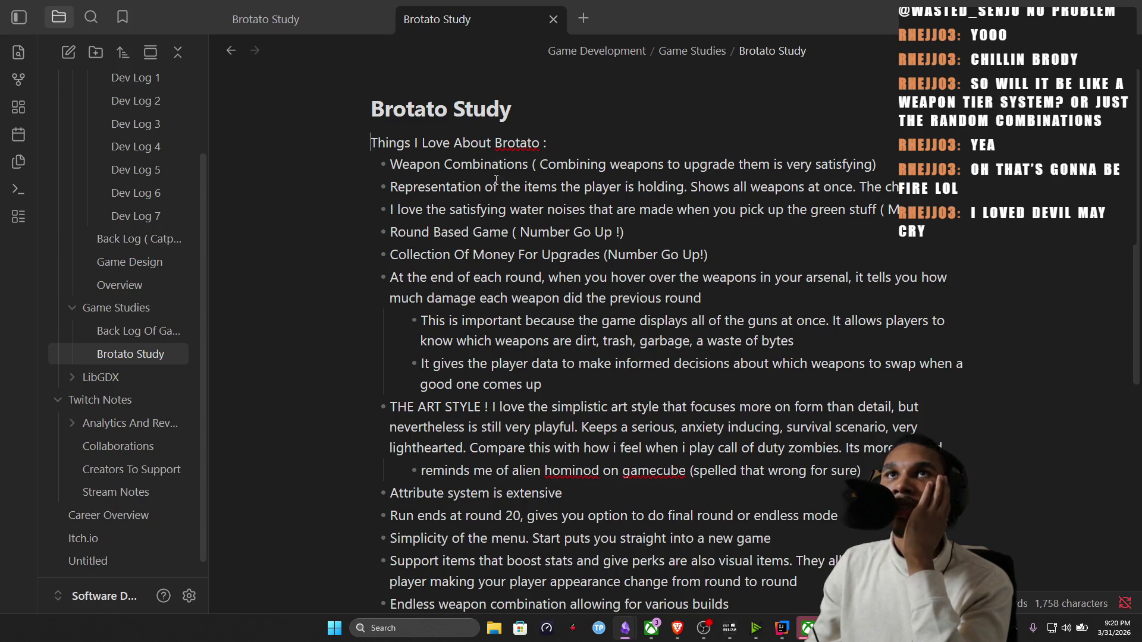
scroll(413, 402, down, 2)
scroll(417, 366, down, 1)
scroll(424, 339, down, 1)
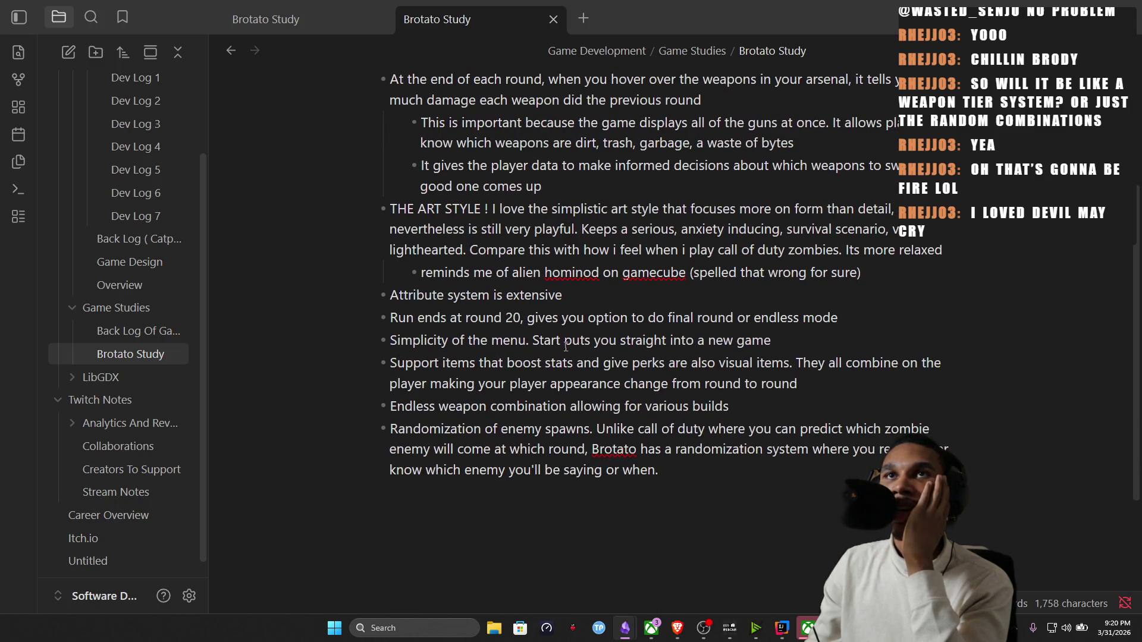
Review the Run ends and Support items entries, then start a new bullet at the list's end.
drag(493, 318, 754, 317)
click(428, 342)
drag(470, 362, 429, 363)
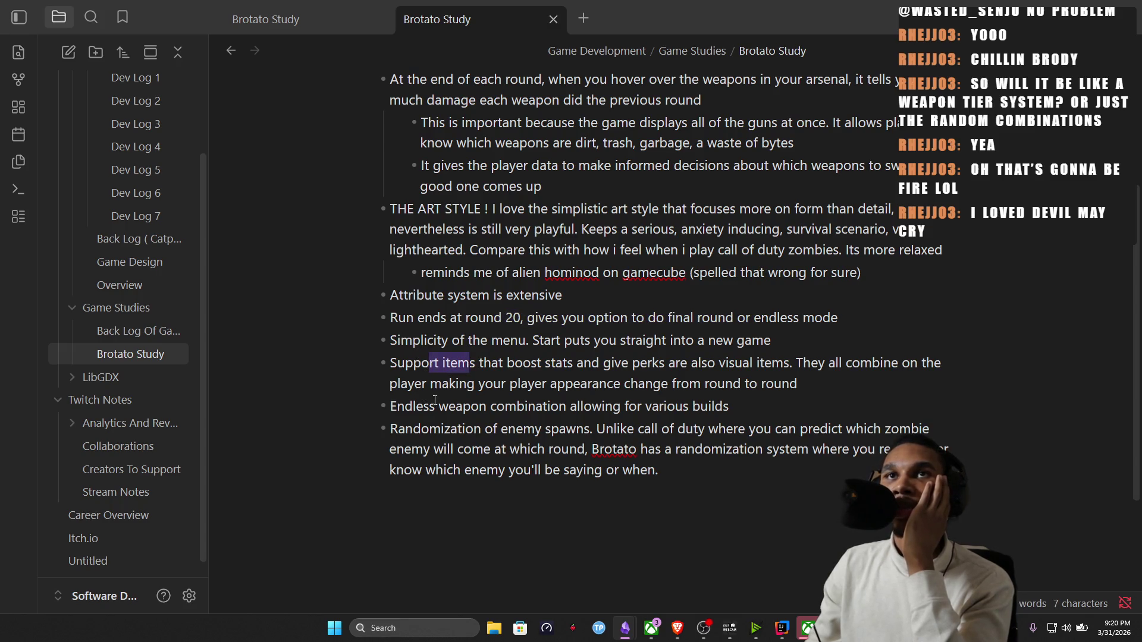
click(722, 477)
key(Return)
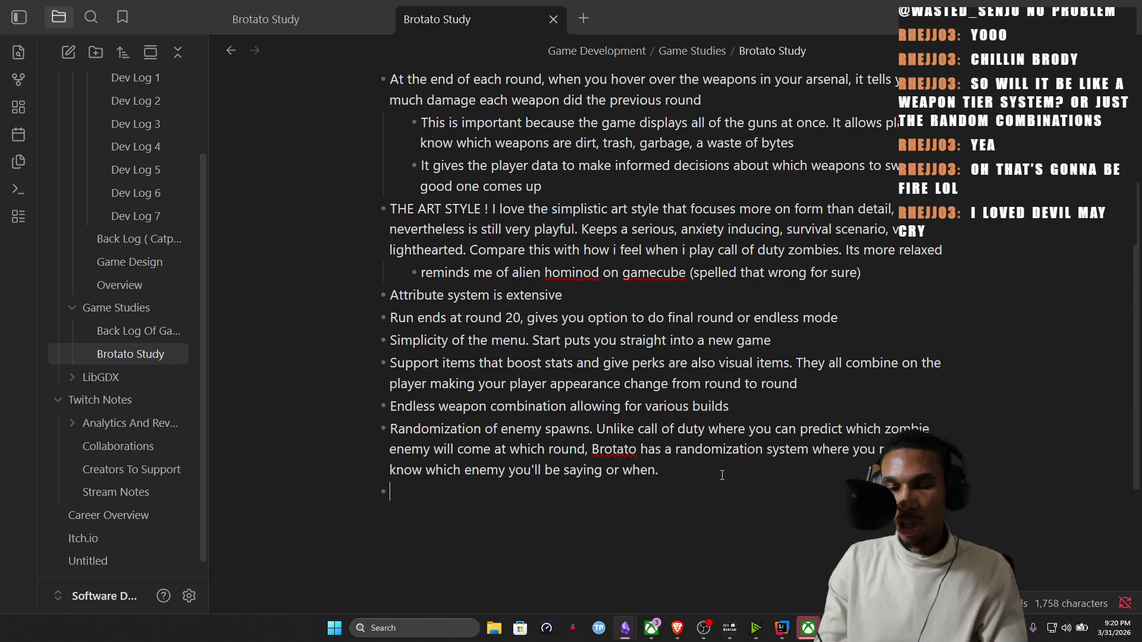
text(Love how you can have weapons auto aim for you)
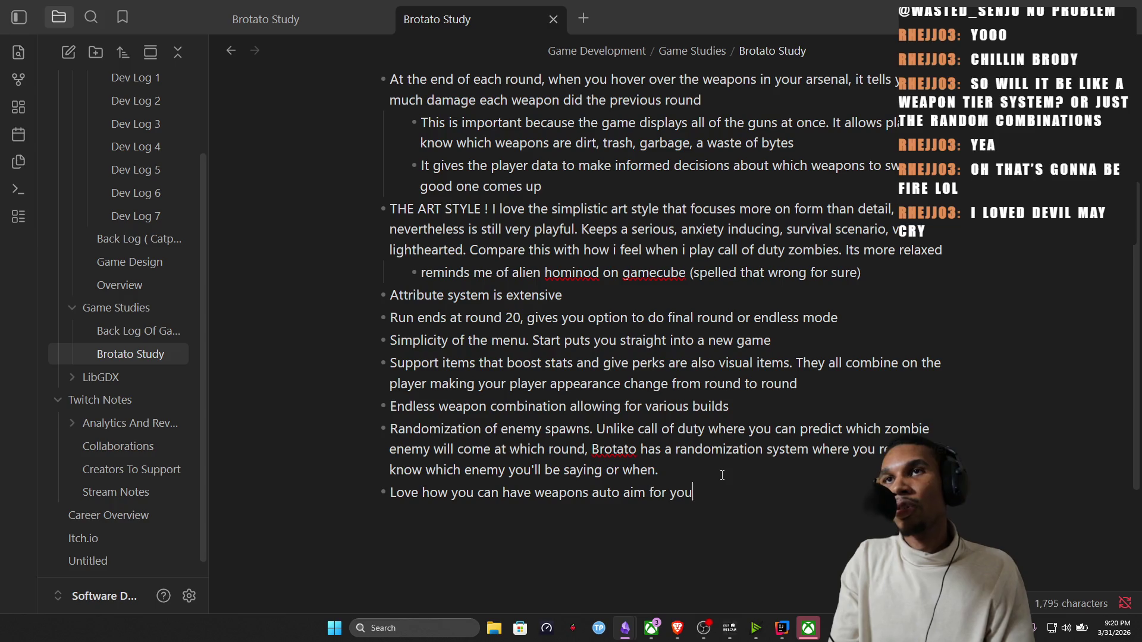
text( and alaso)
Finish the auto-aim bullet ending with arch hero 'because you are overpowered.'.
key(BackSpace)
key(BackSpace)
key(BackSpace)
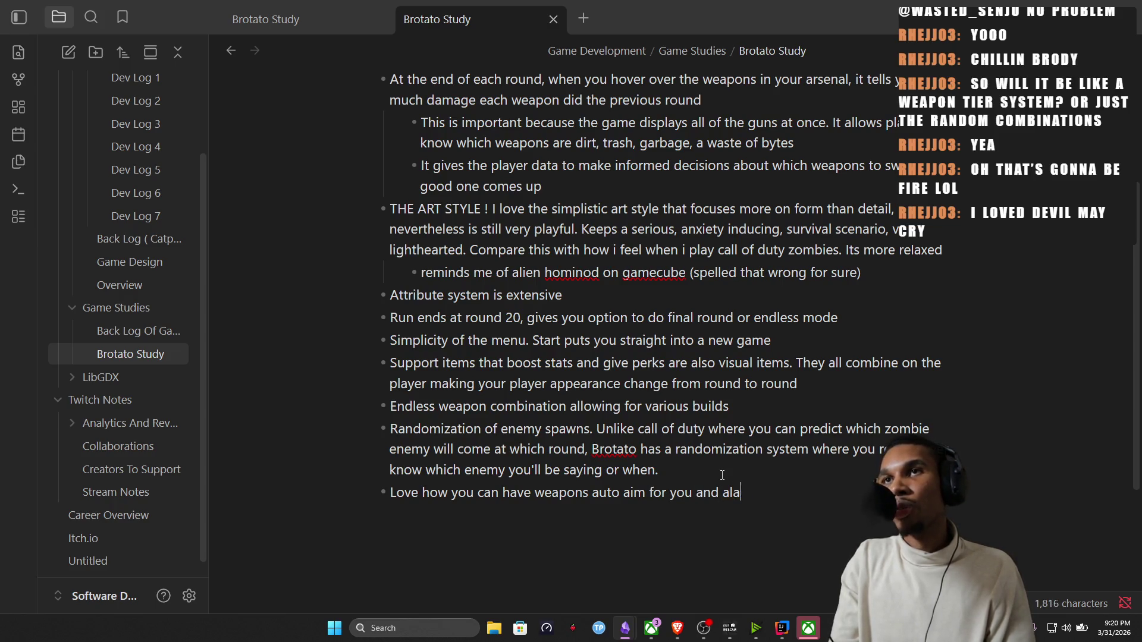
text(ontrol their)
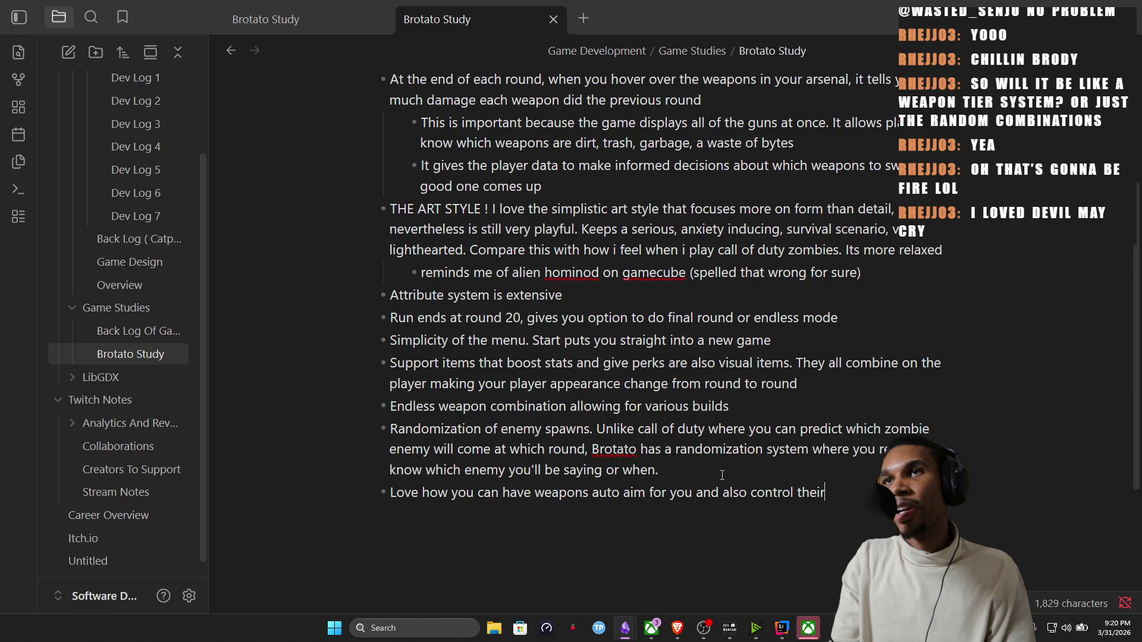
text(aimn )
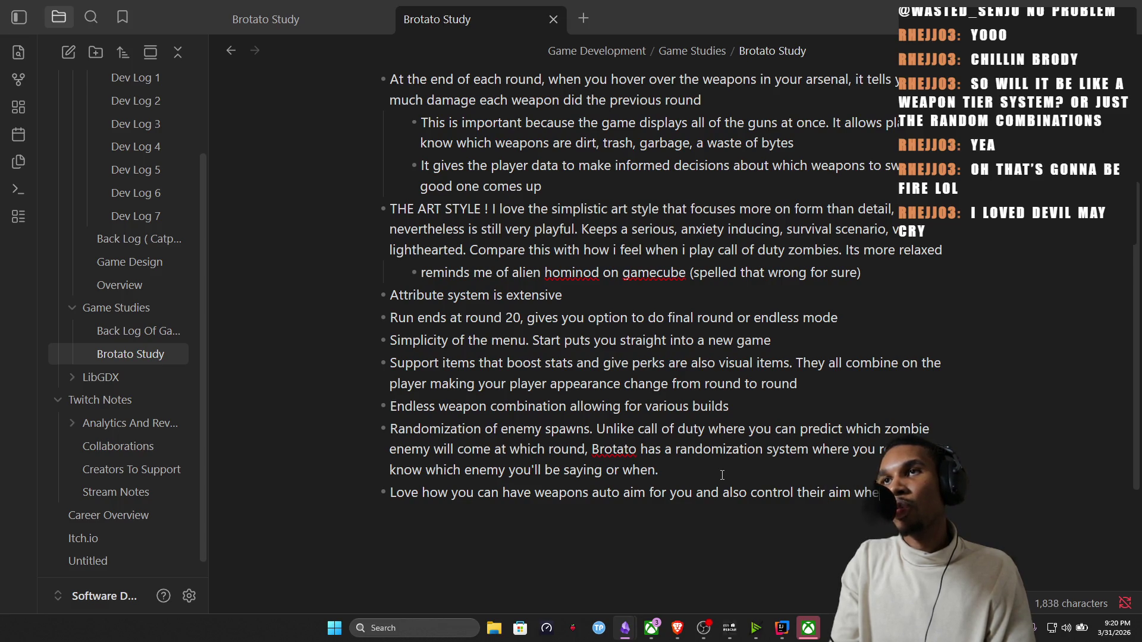
text( you need)
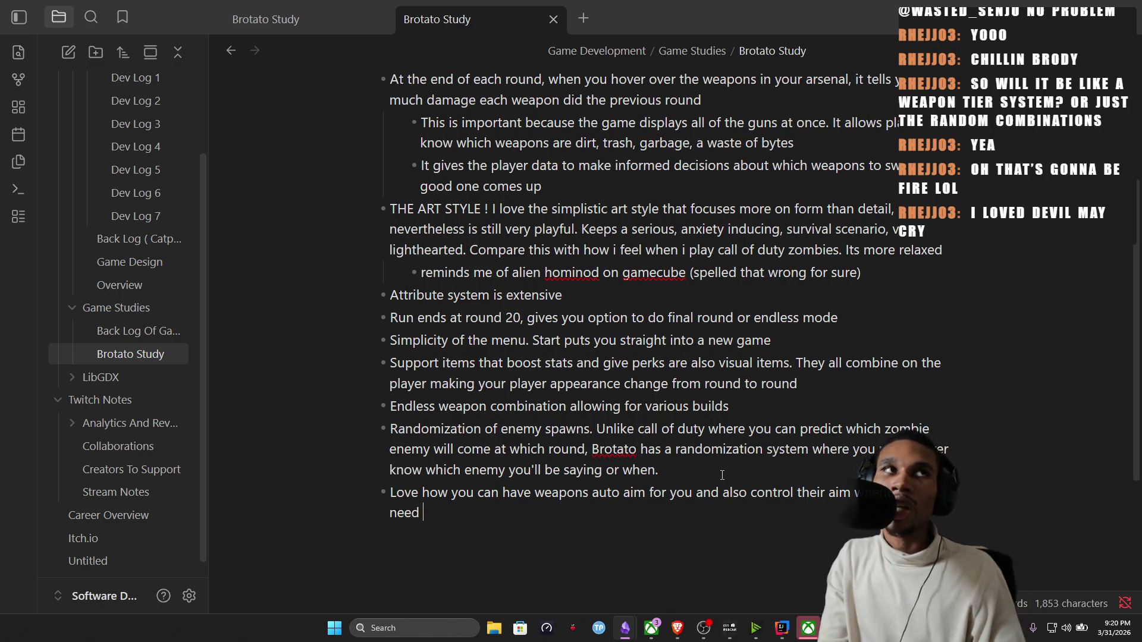
key(BackSpace)
text(. This allows you to dig your way out of o)
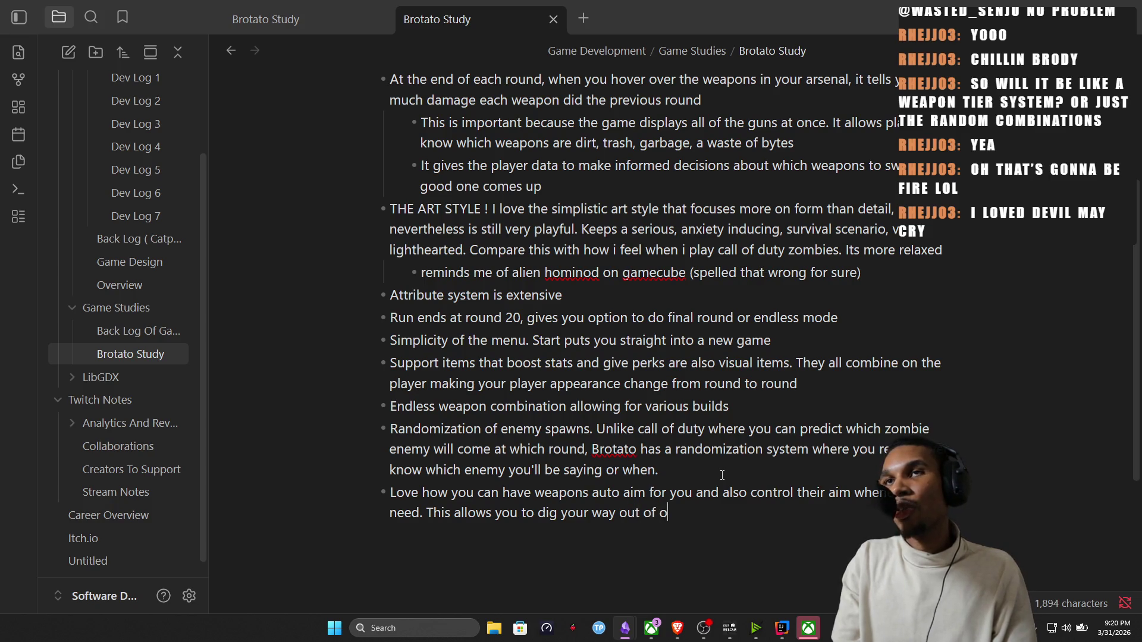
key(BackSpace)
text(corners and be)
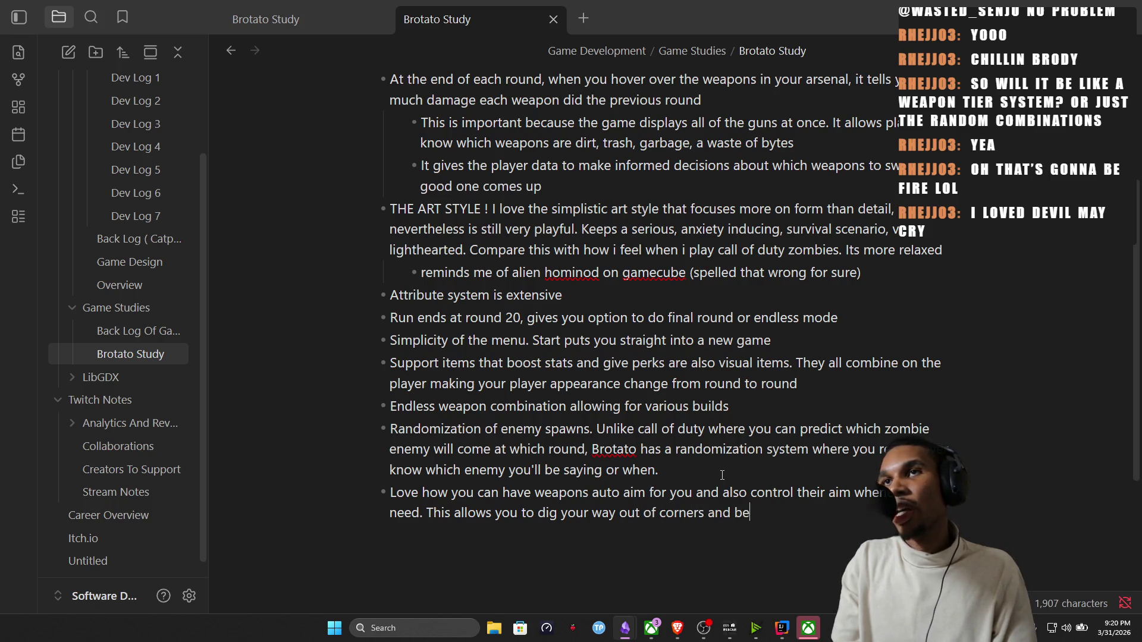
text(nefit from just chilli)
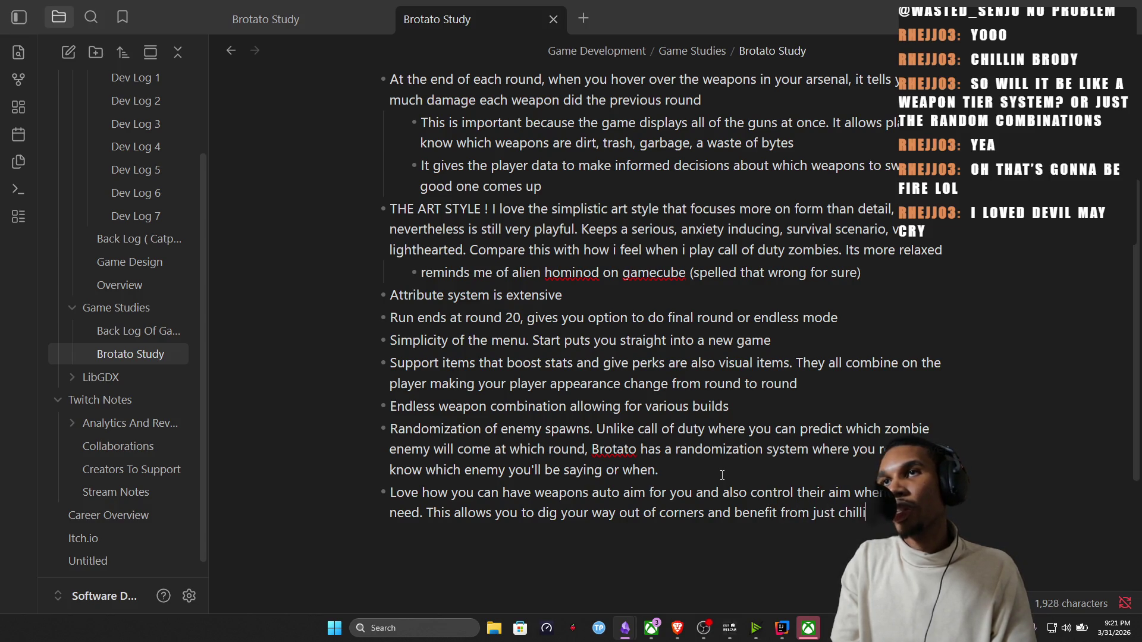
text(n in)
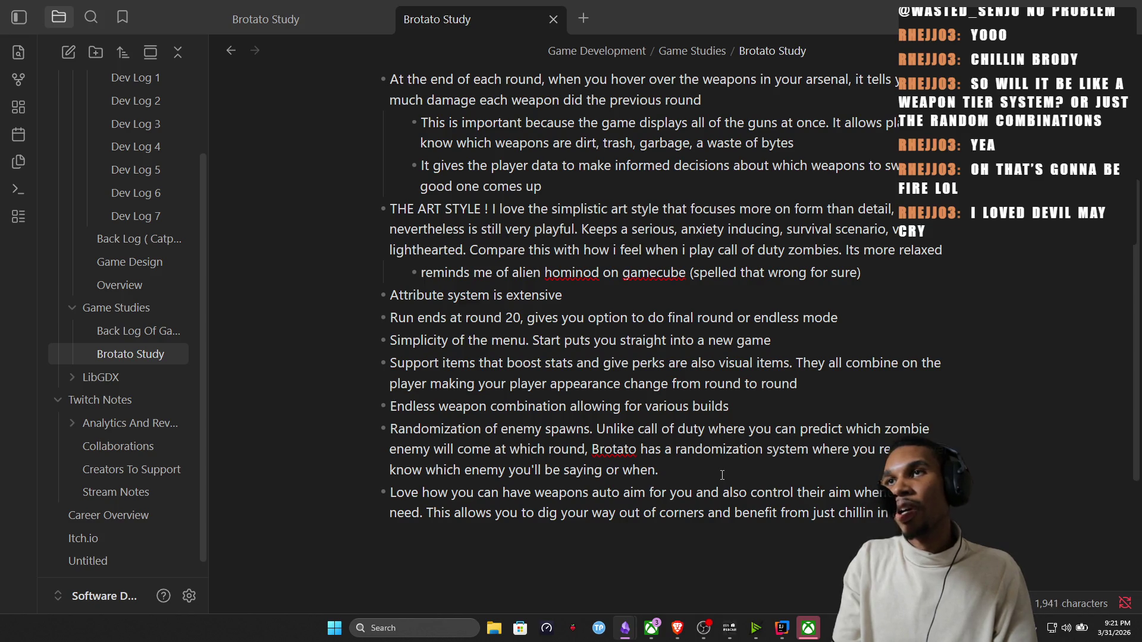
text(her)
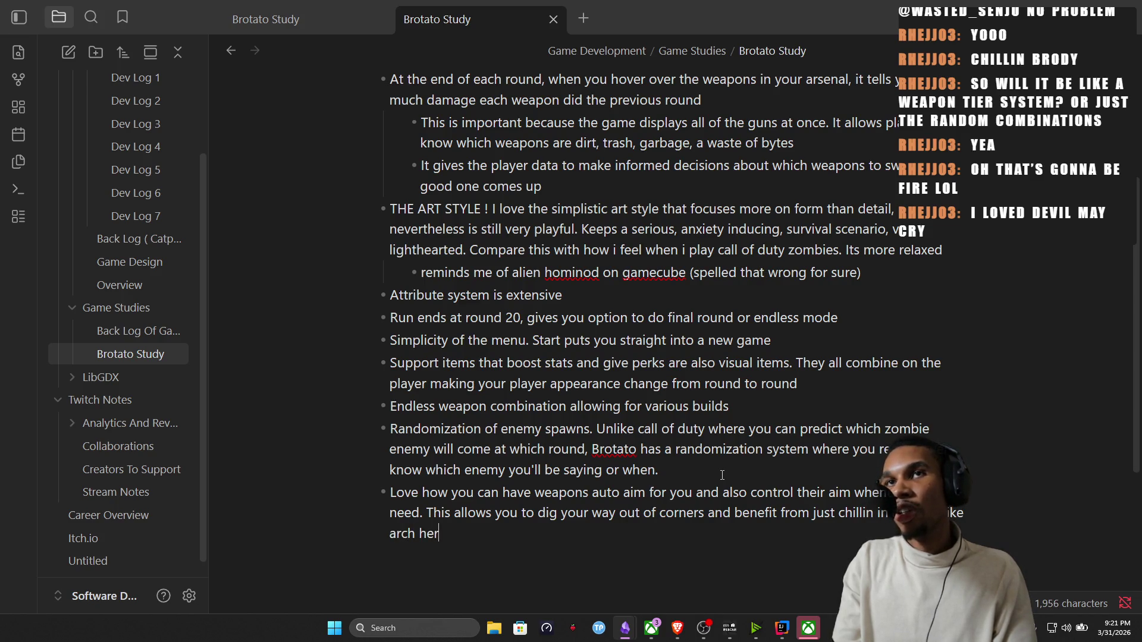
text(becuase)
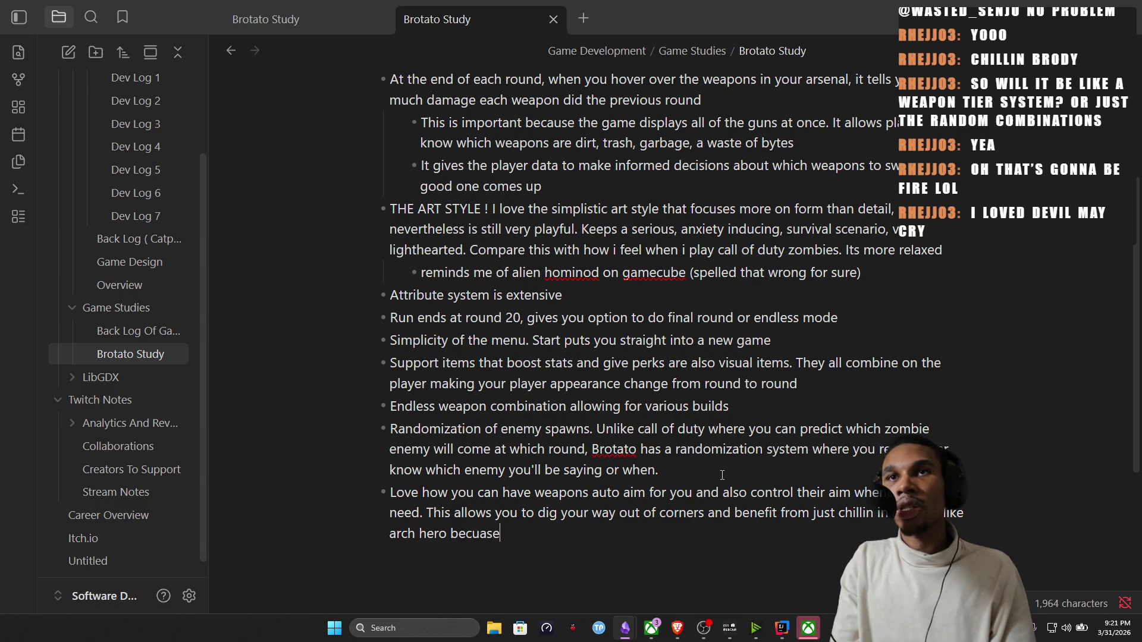
key(BackSpace)
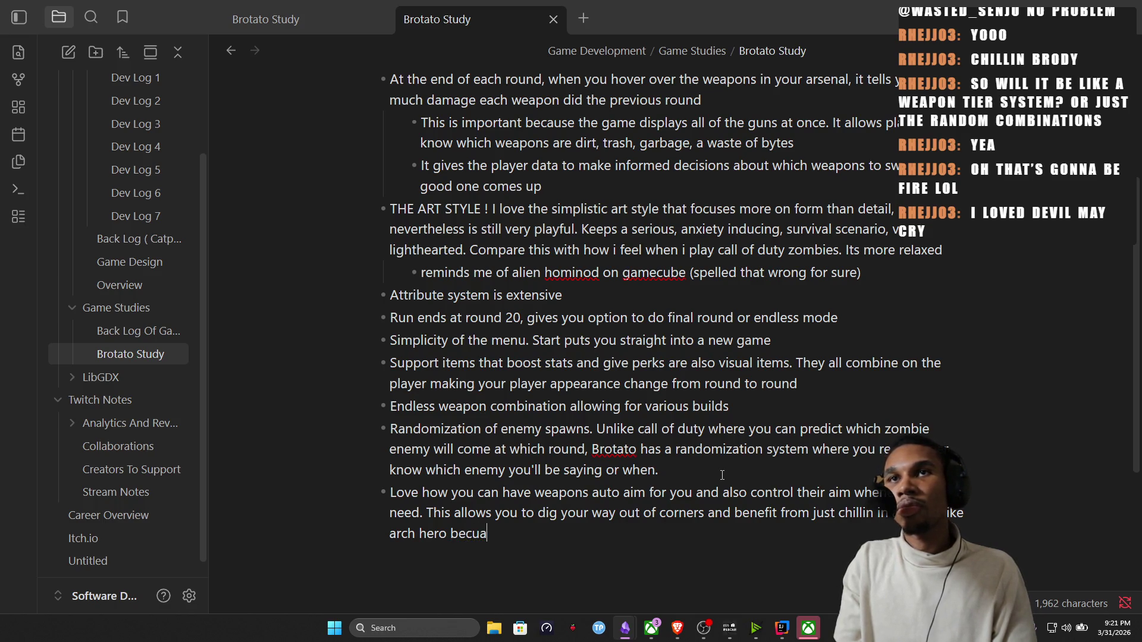
text(you)
key(BackSpace)
key(BackSpace)
key(BackSpace)
key(BackSpace)
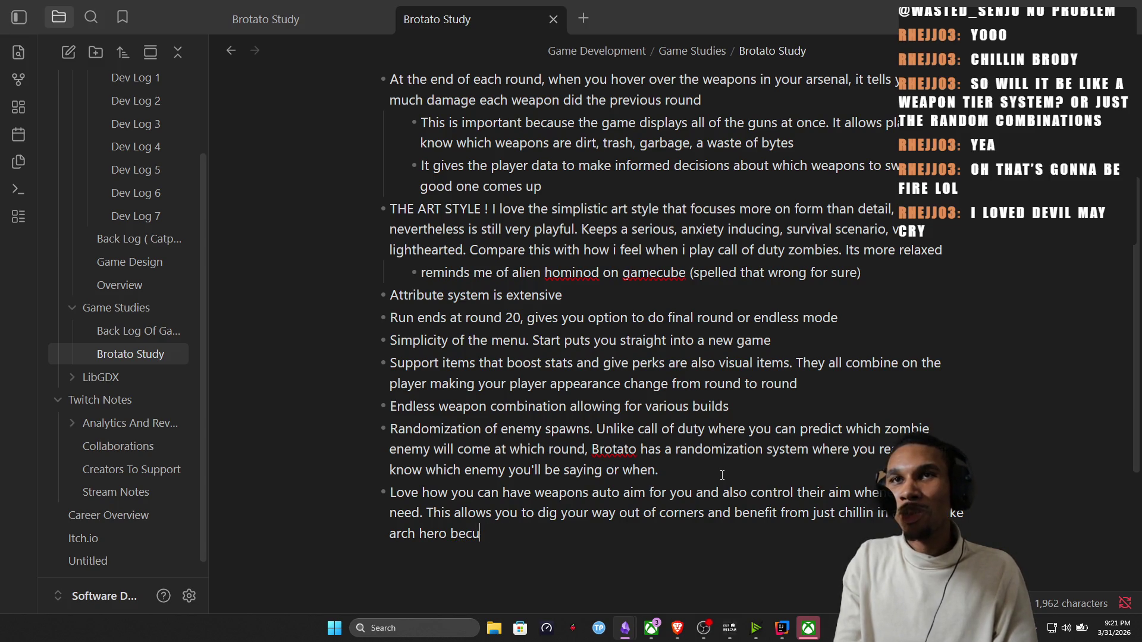
text(ause )
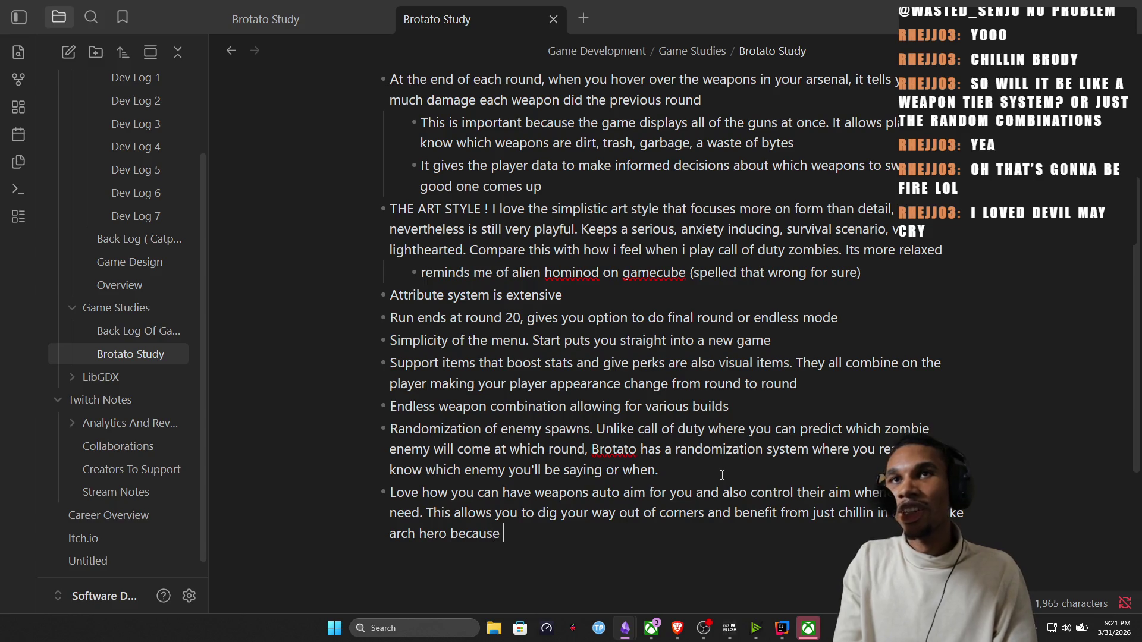
text(you are overpoe)
key(BackSpace)
key(BackSpace)
text(we)
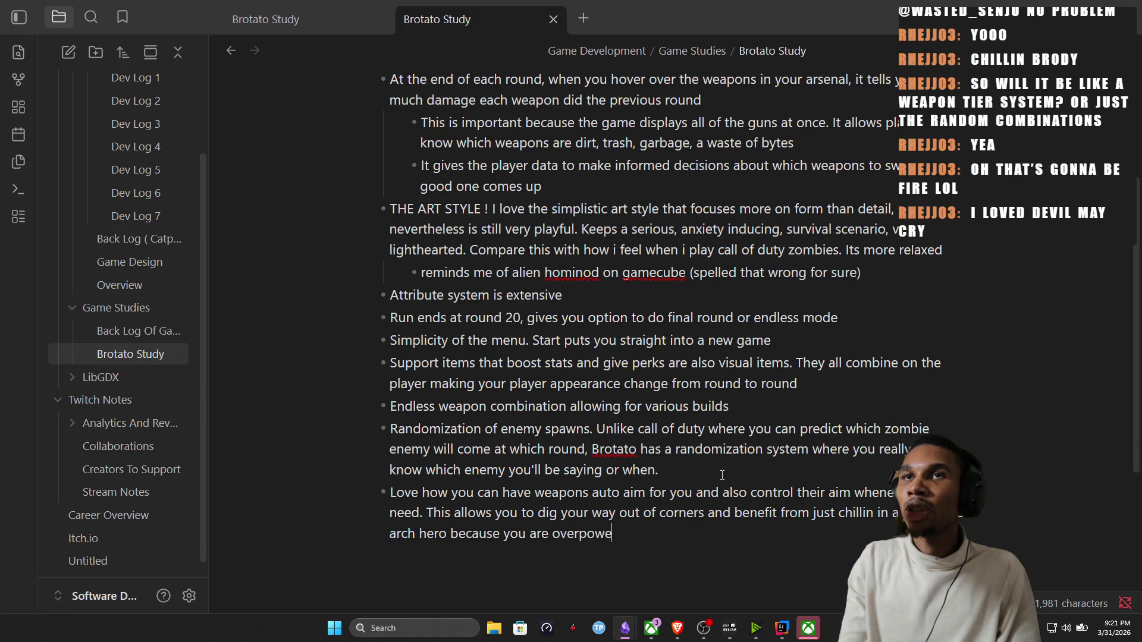
text(red. Thi)
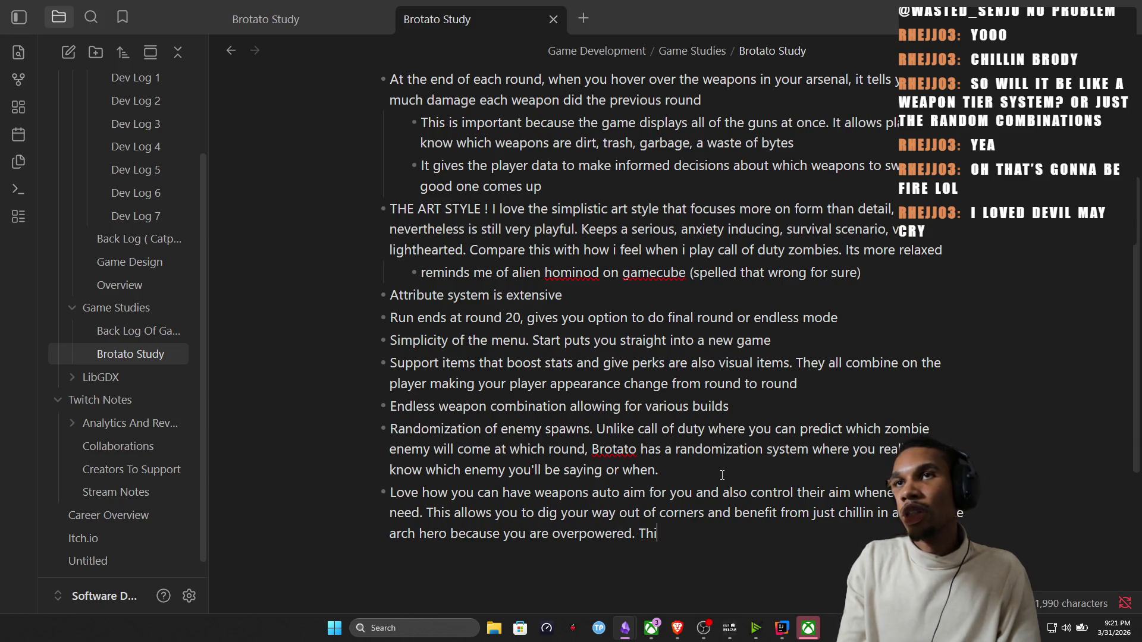
key(BackSpace)
key(BackSpace)
key(BackSpace)
key(BackSpace)
key(BackSpace)
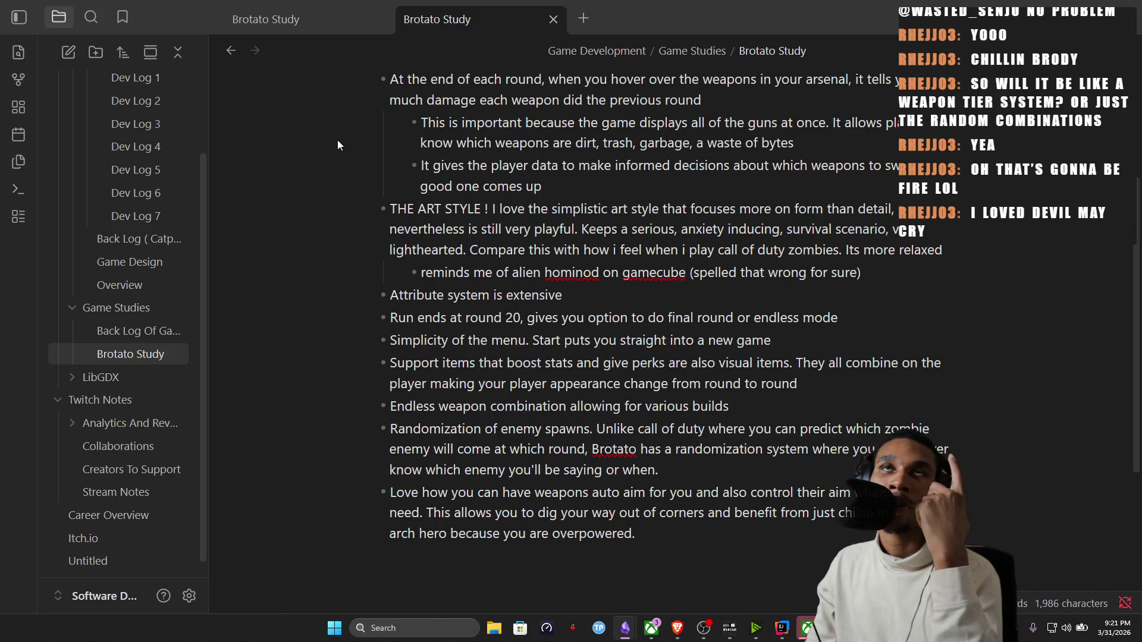
Return from Brotato Study to the previously viewed Game Design note.
click(293, 13)
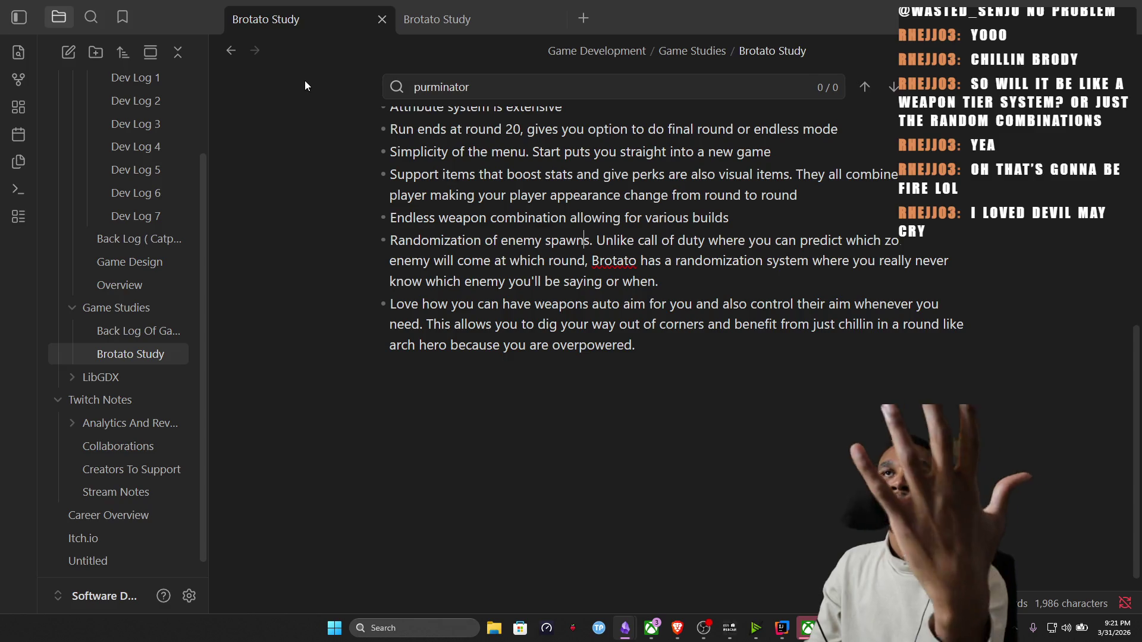
click(443, 32)
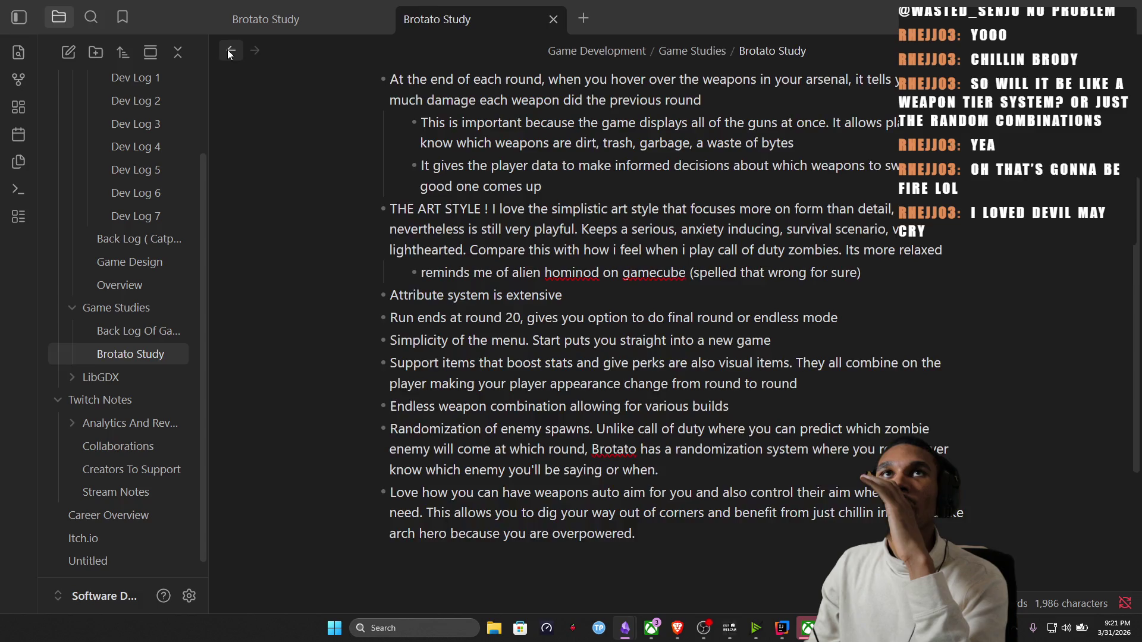
click(229, 51)
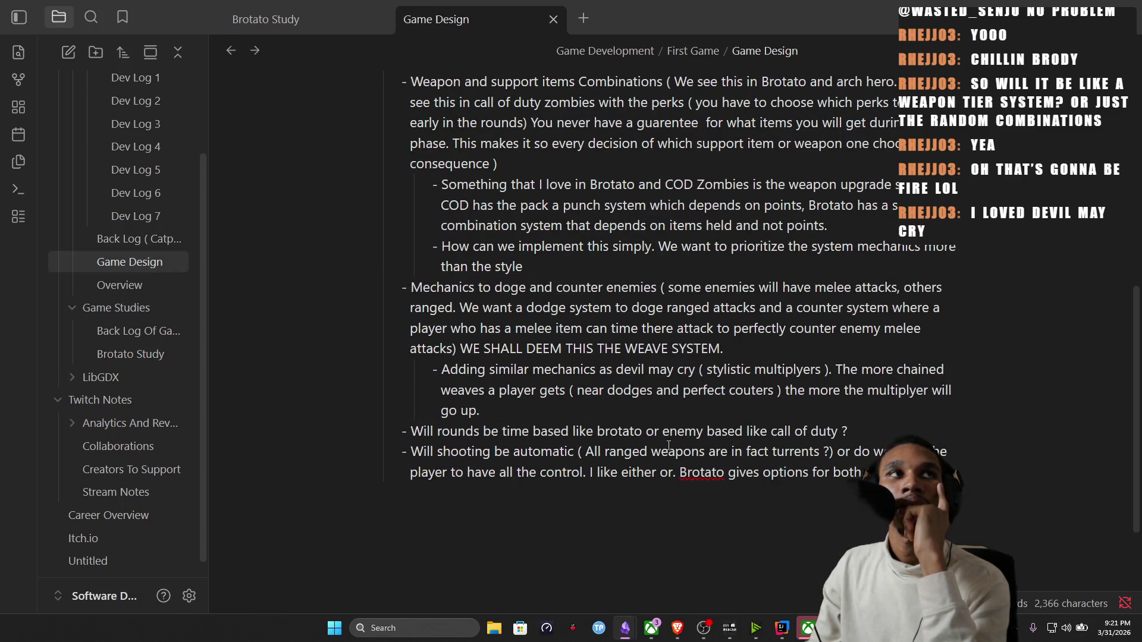
scroll(668, 446, up, 5)
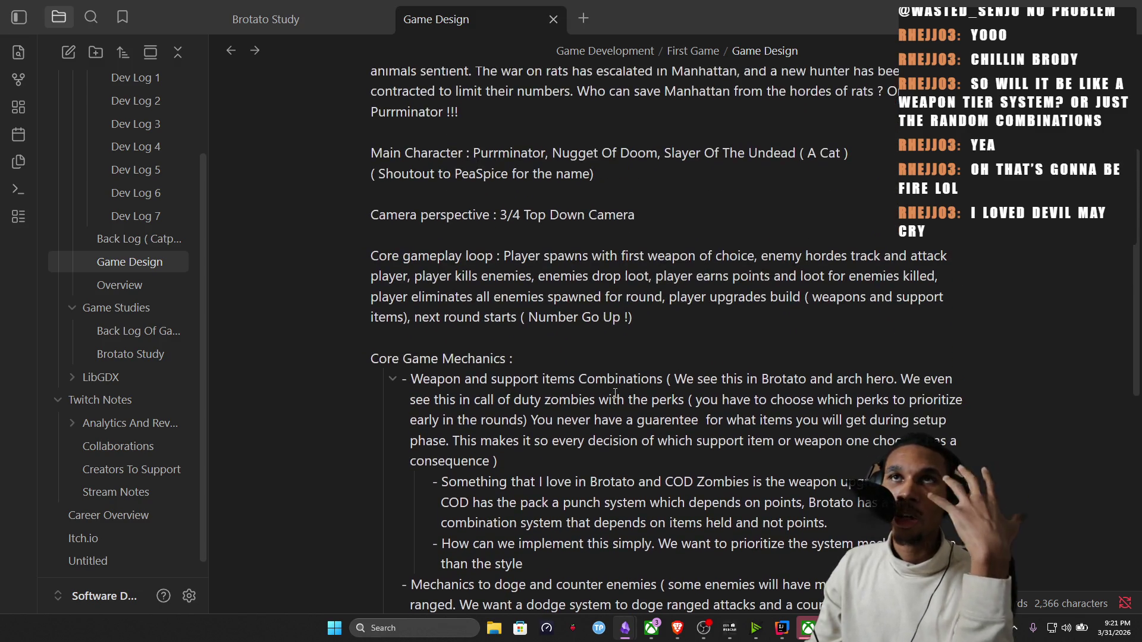
scroll(615, 394, up, 3)
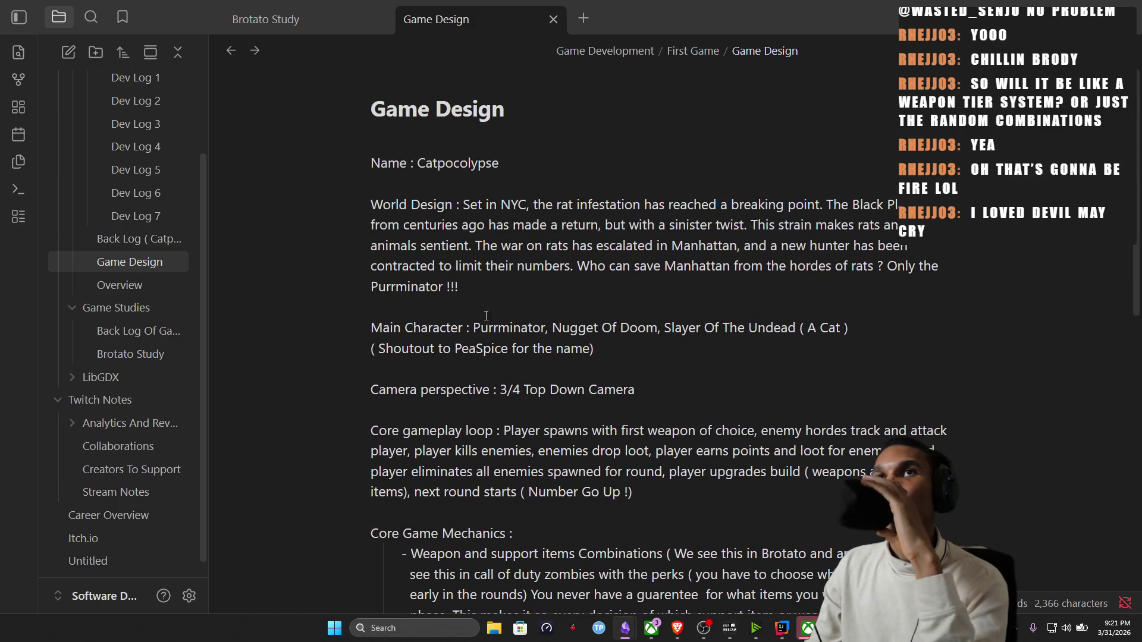
scroll(599, 199, down, 2)
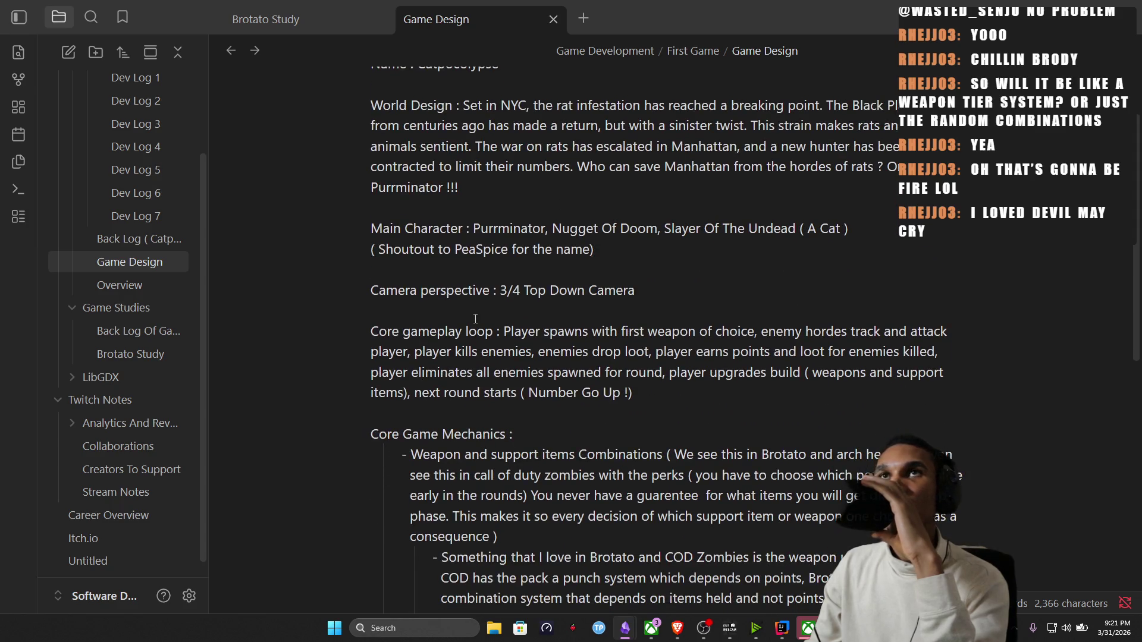
scroll(475, 318, up, 2)
scroll(535, 368, down, 1)
scroll(562, 379, down, 3)
scroll(589, 393, down, 3)
scroll(610, 406, down, 1)
scroll(610, 407, down, 2)
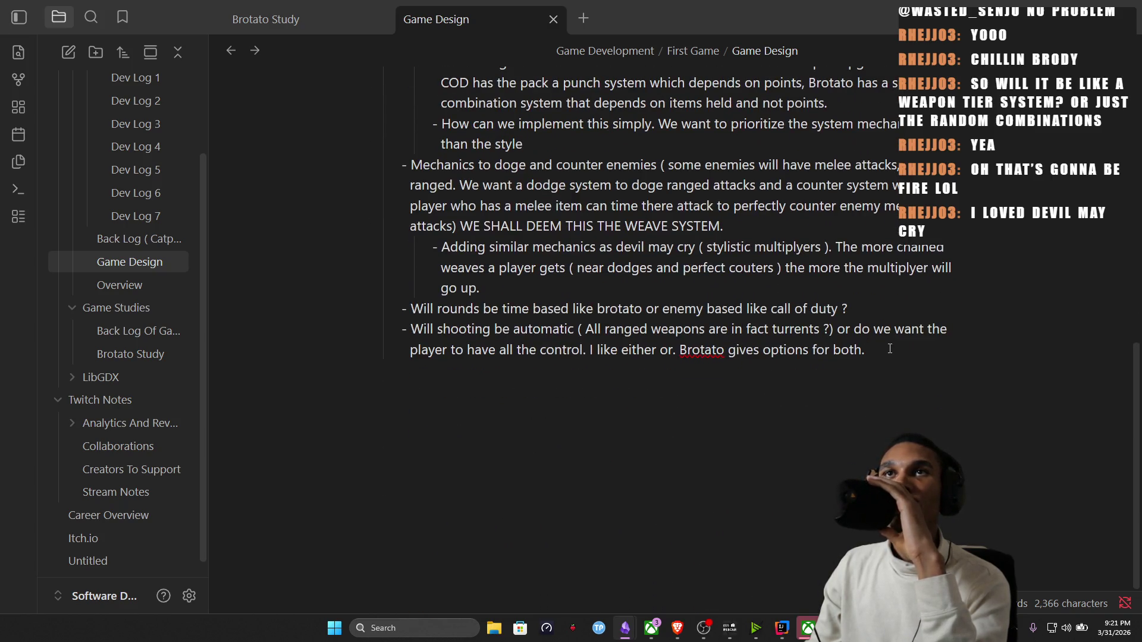
scroll(889, 349, up, 2)
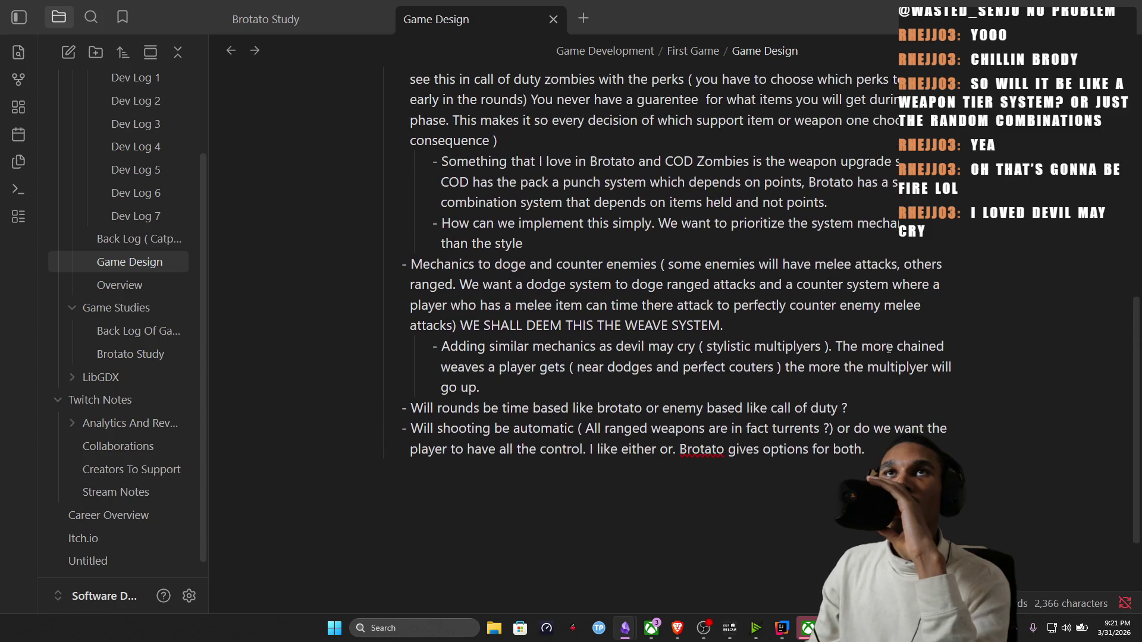
drag(532, 411, 642, 396)
click(588, 400)
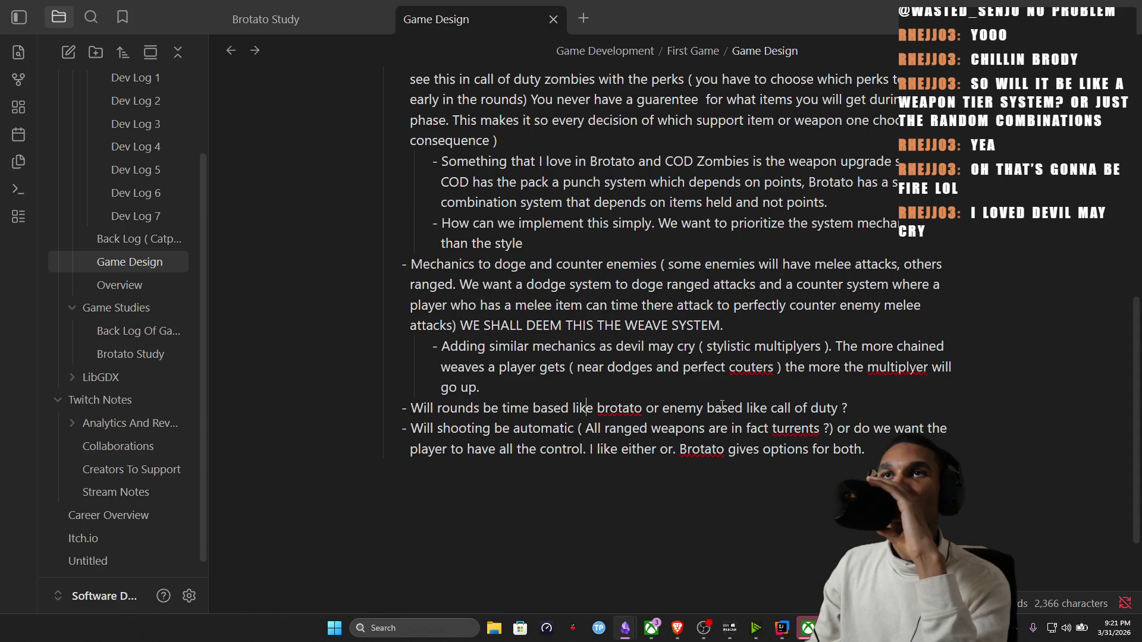
drag(461, 426, 877, 429)
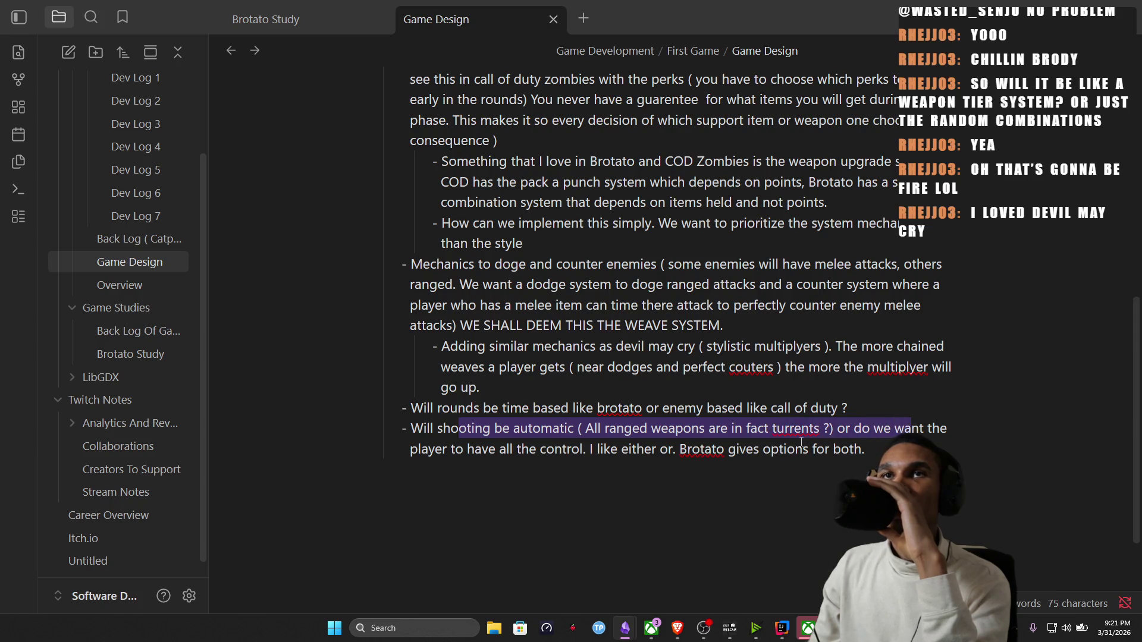
click(638, 449)
key(End)
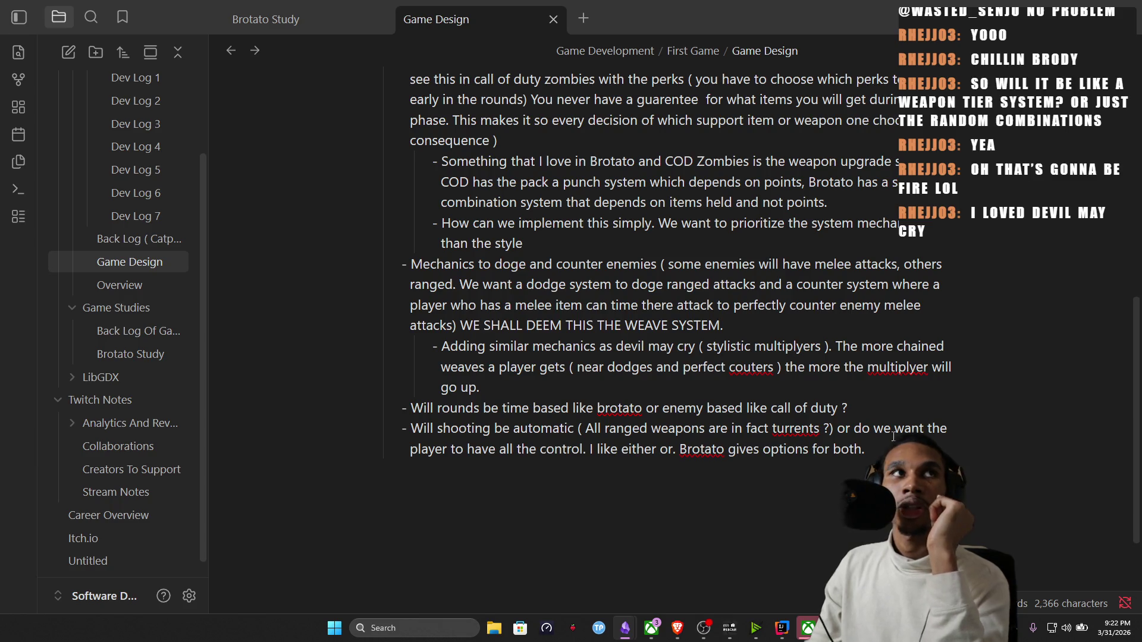
key(Return)
text(H)
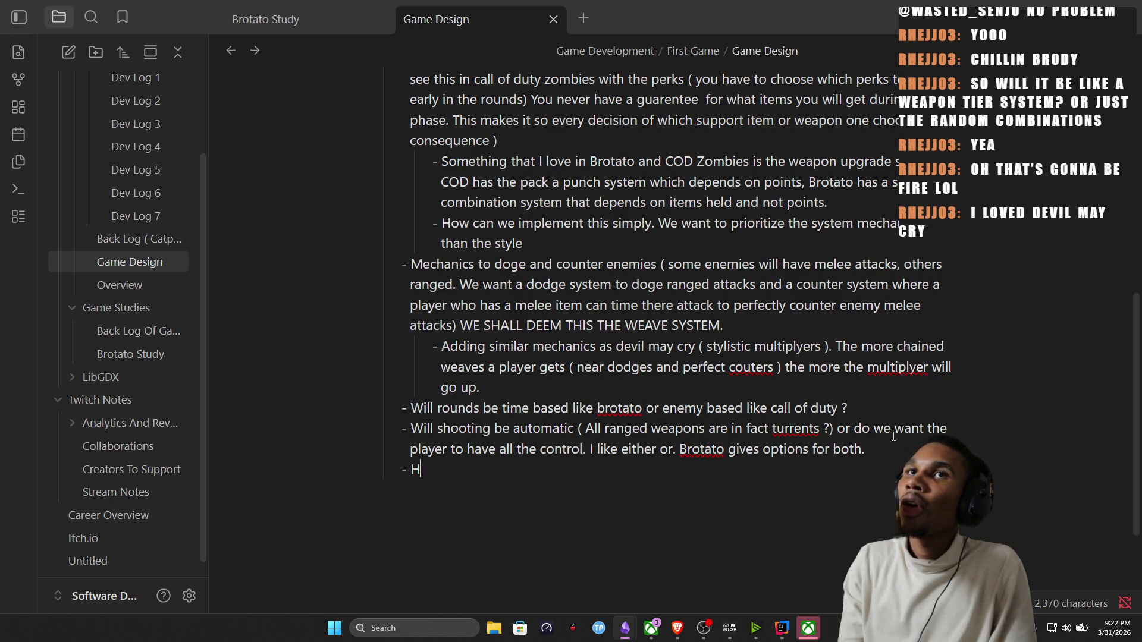
key(BackSpace)
key(BackSpace)
key(BackSpace)
scroll(892, 437, up, 3)
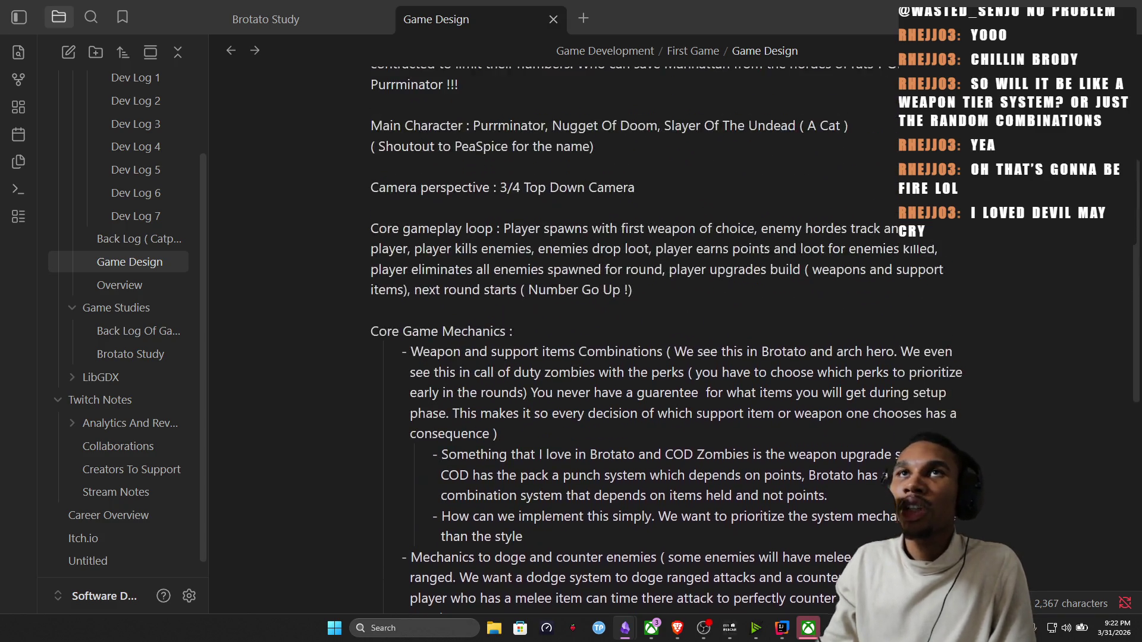
drag(417, 233, 589, 236)
scroll(399, 500, down, 1)
scroll(398, 500, down, 4)
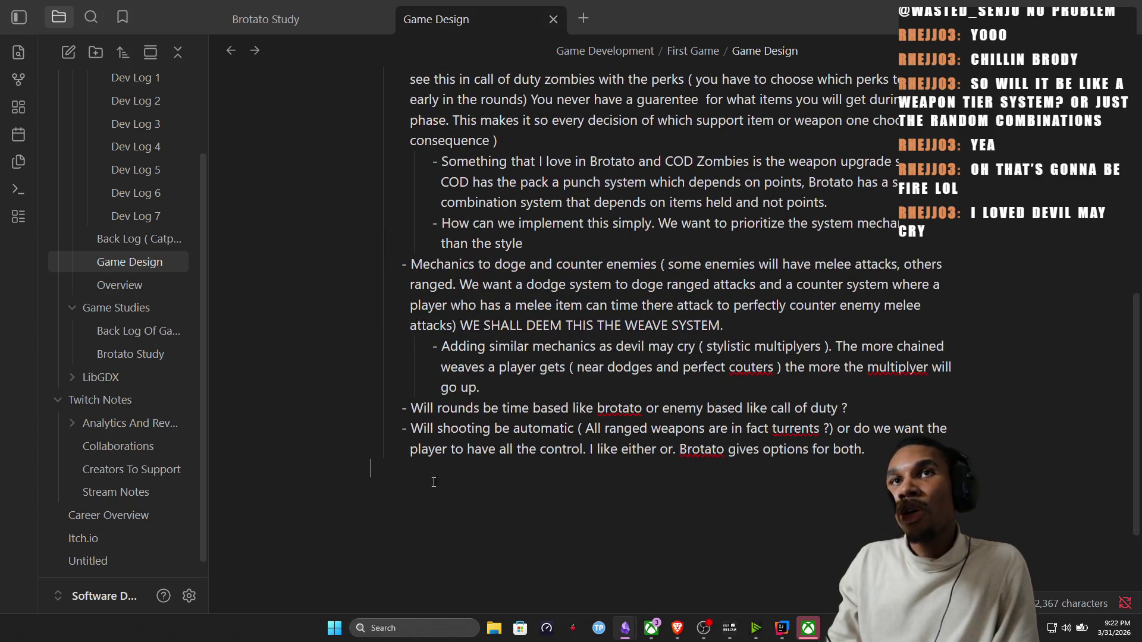
key(Return)
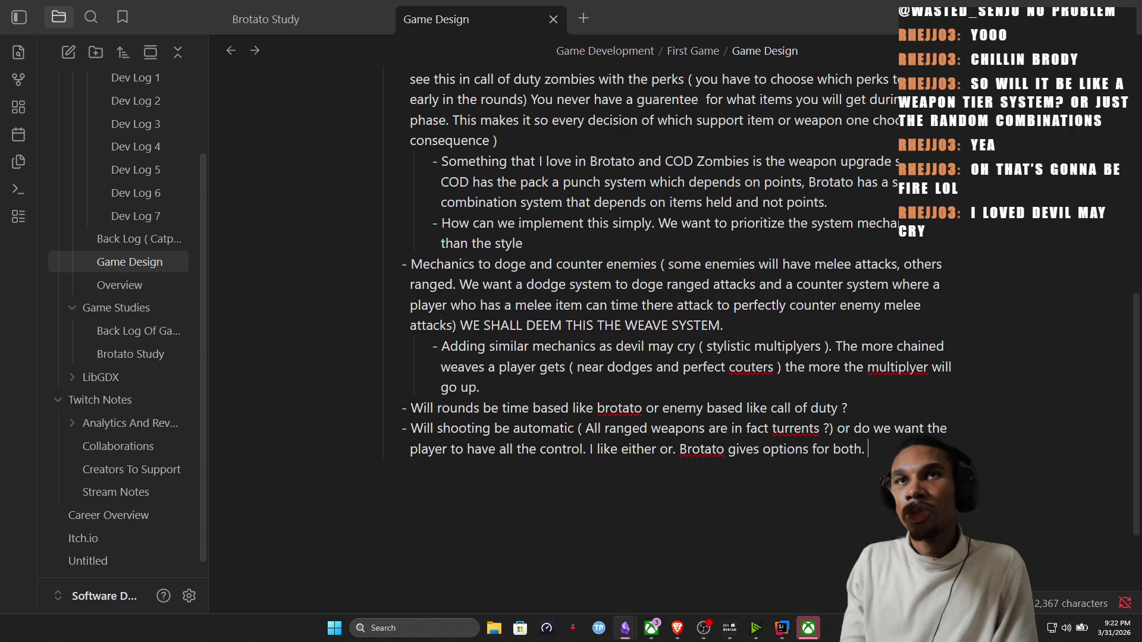
text(- Map : )
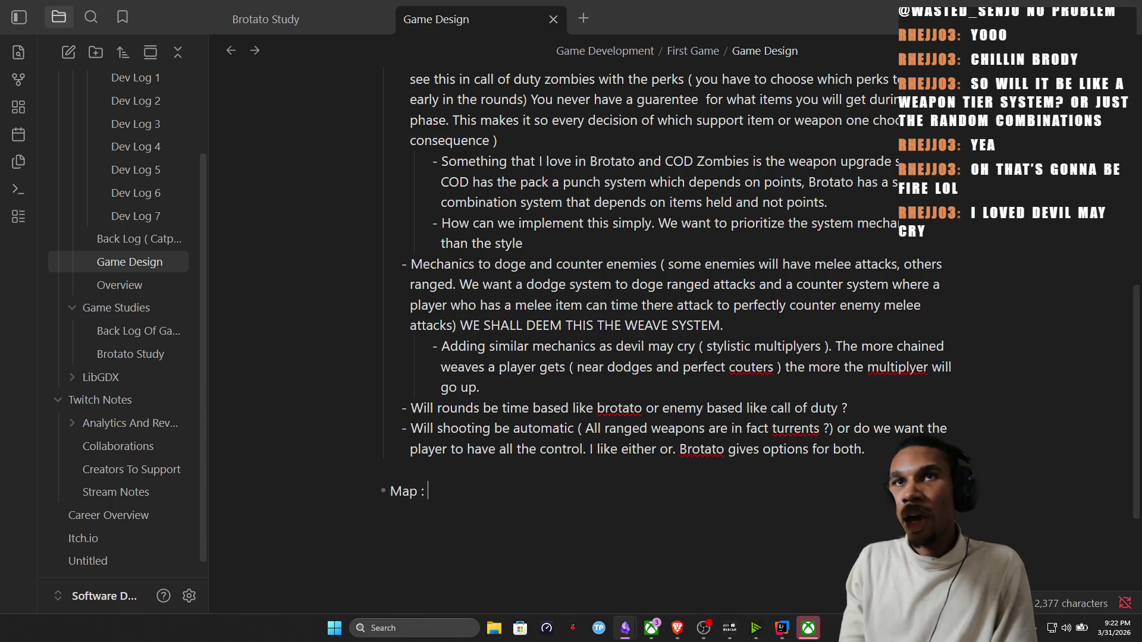
text(We )
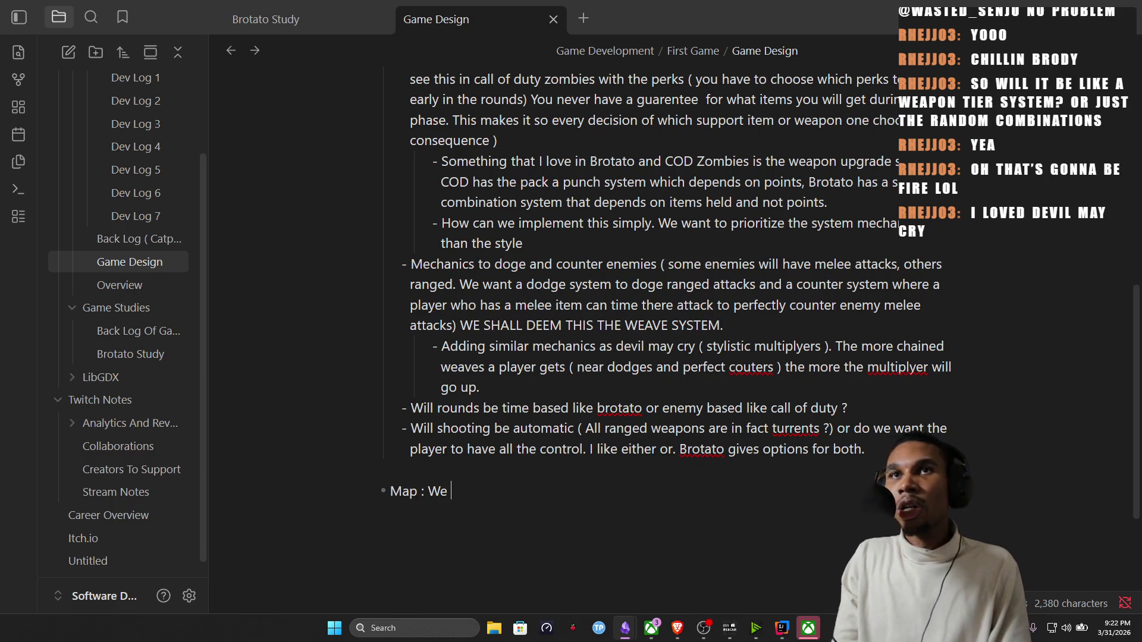
text(will focus on one)
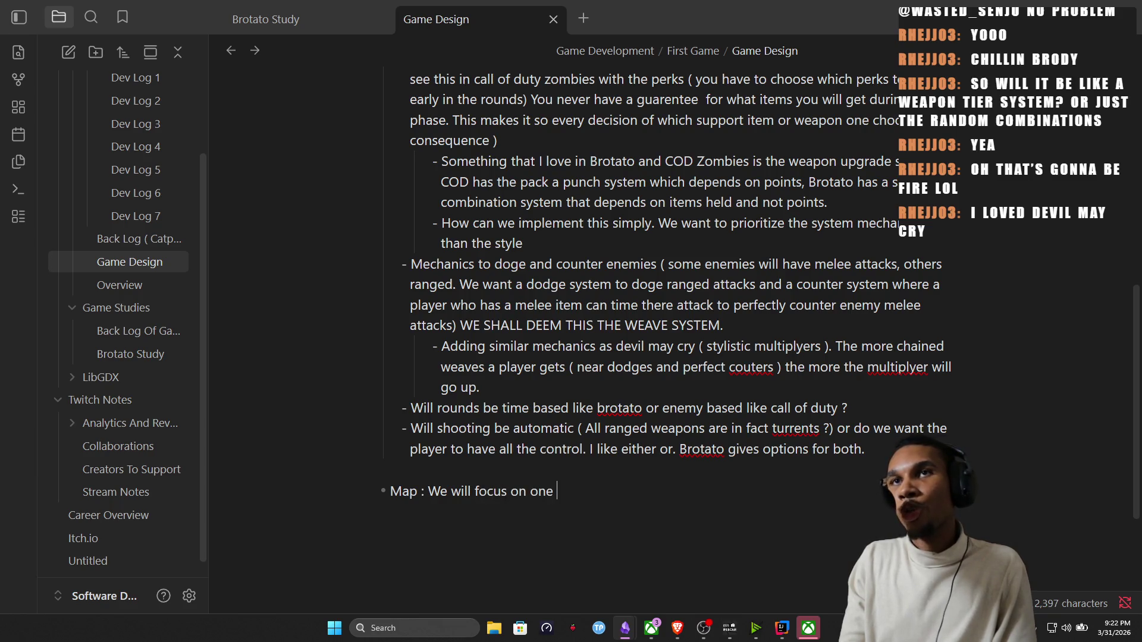
text(ap to beghi)
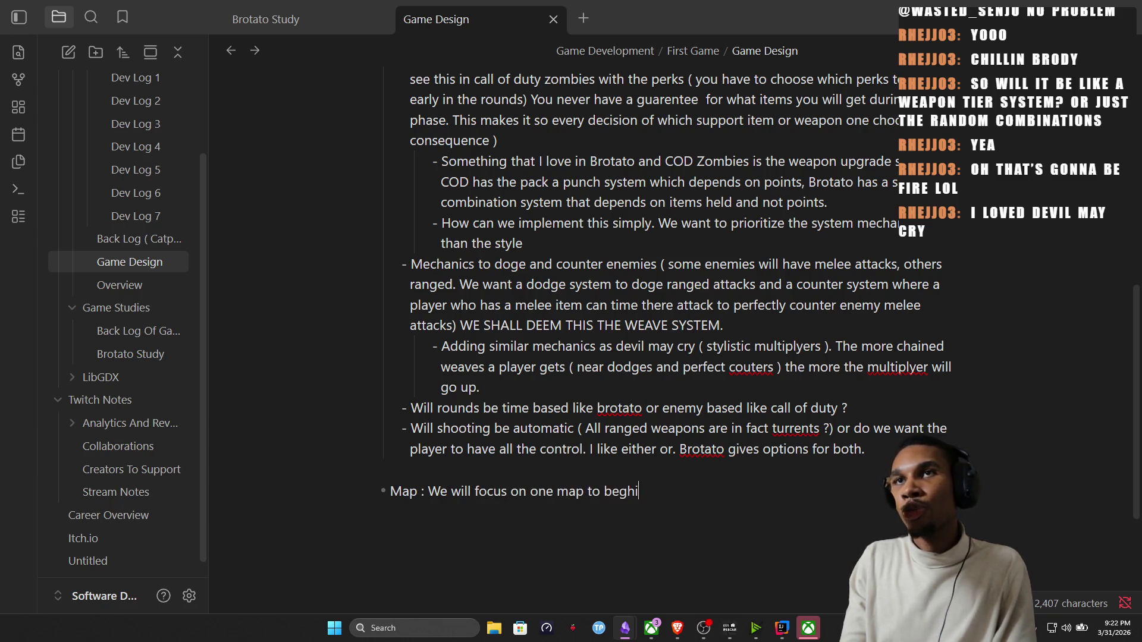
Write the Map bullet on starting with one map and customization setting the game apart.
key(BackSpace)
key(BackSpace)
key(BackSpace)
text(in . One of the things I loved about call of d)
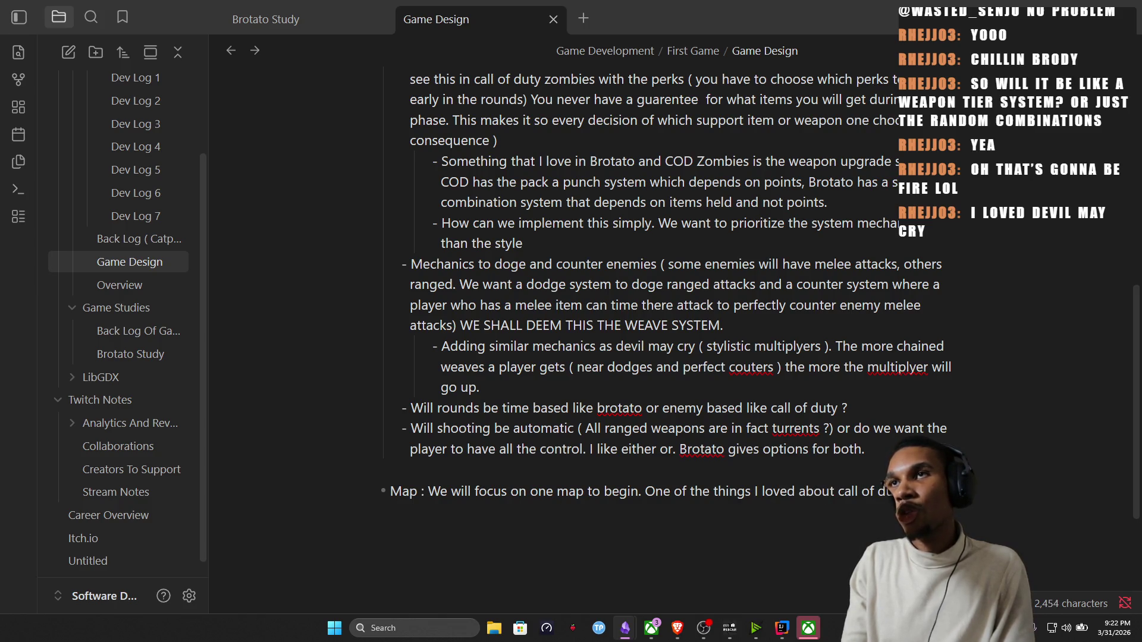
text( ex)
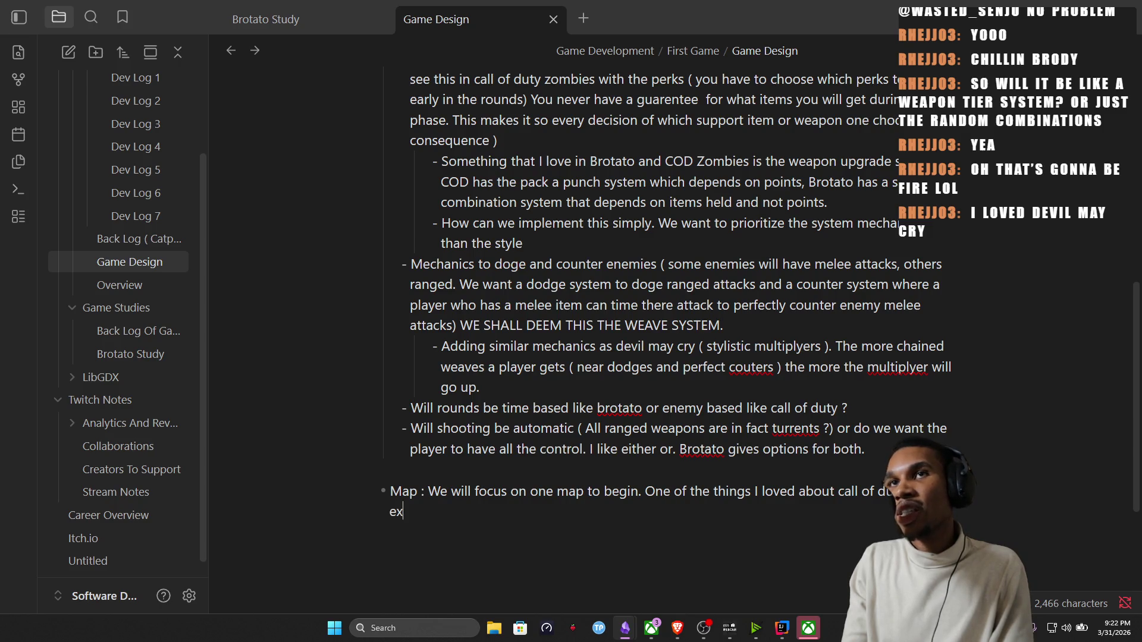
text(ensiveness of the)
key(BackSpace)
text(map)
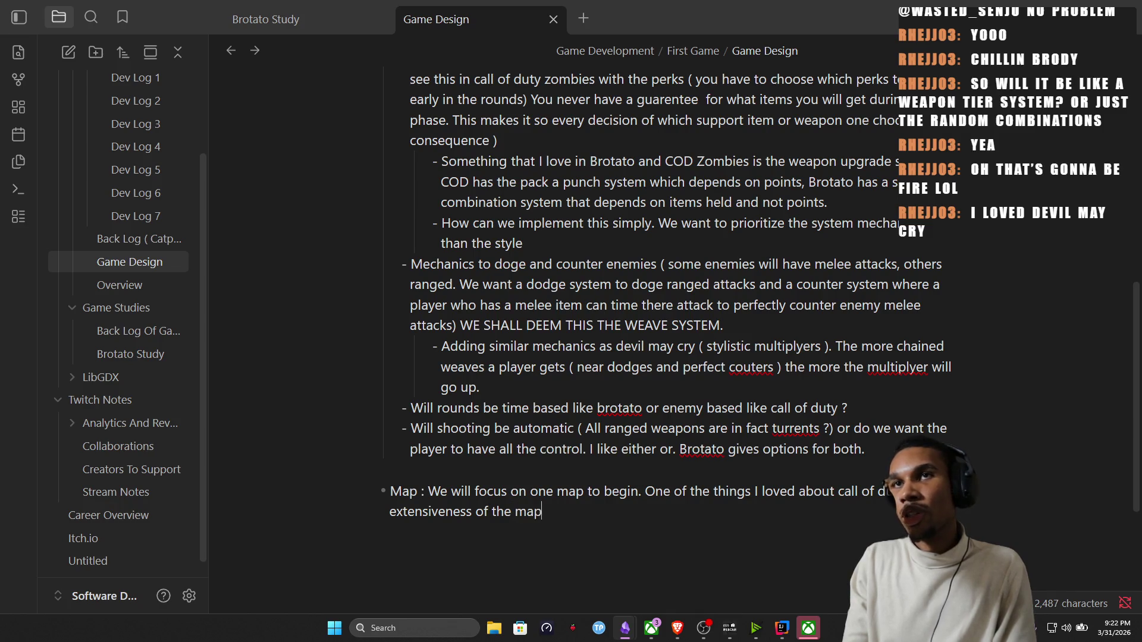
text(s. I believe that )
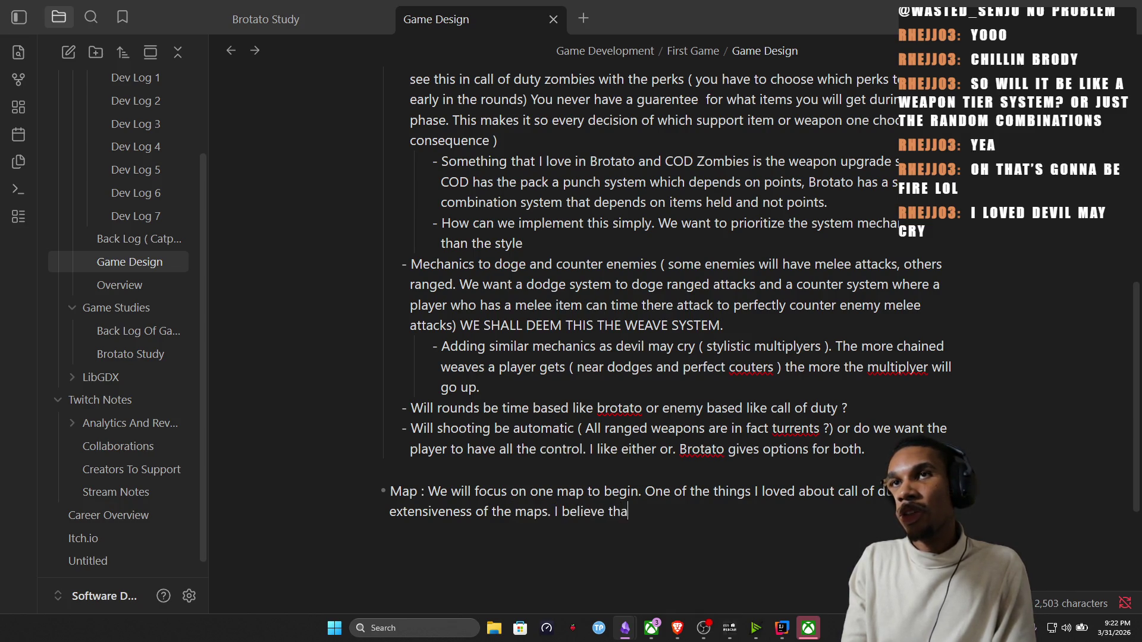
text(have di)
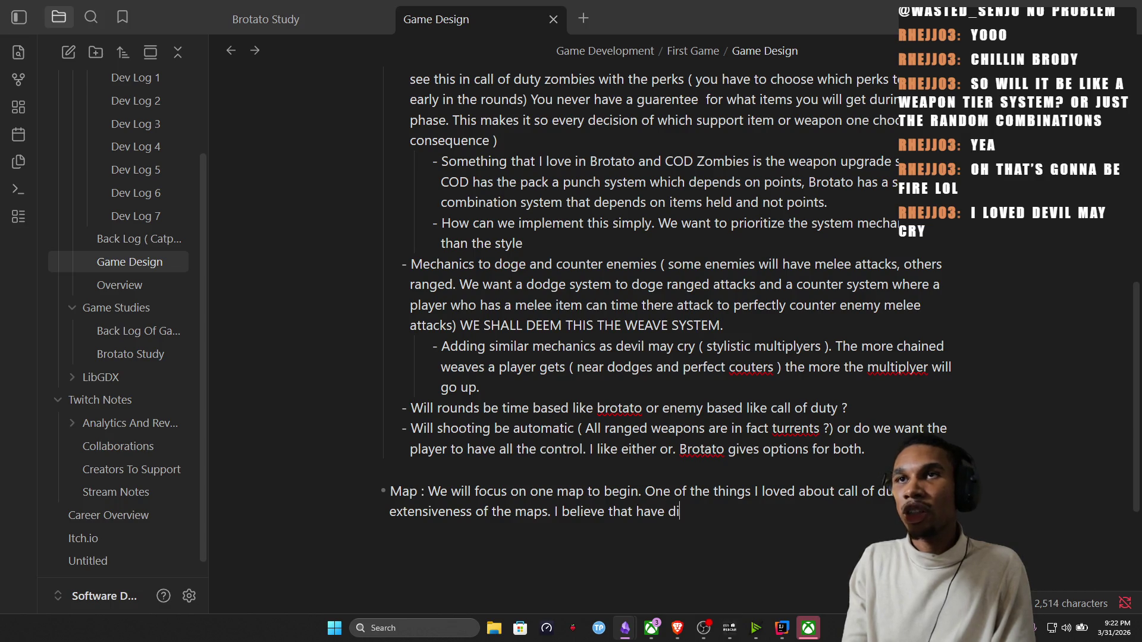
key(BackSpace)
key(BackSpace)
key(BackSpace)
key(BackSpace)
key(BackSpace)
key(BackSpace)
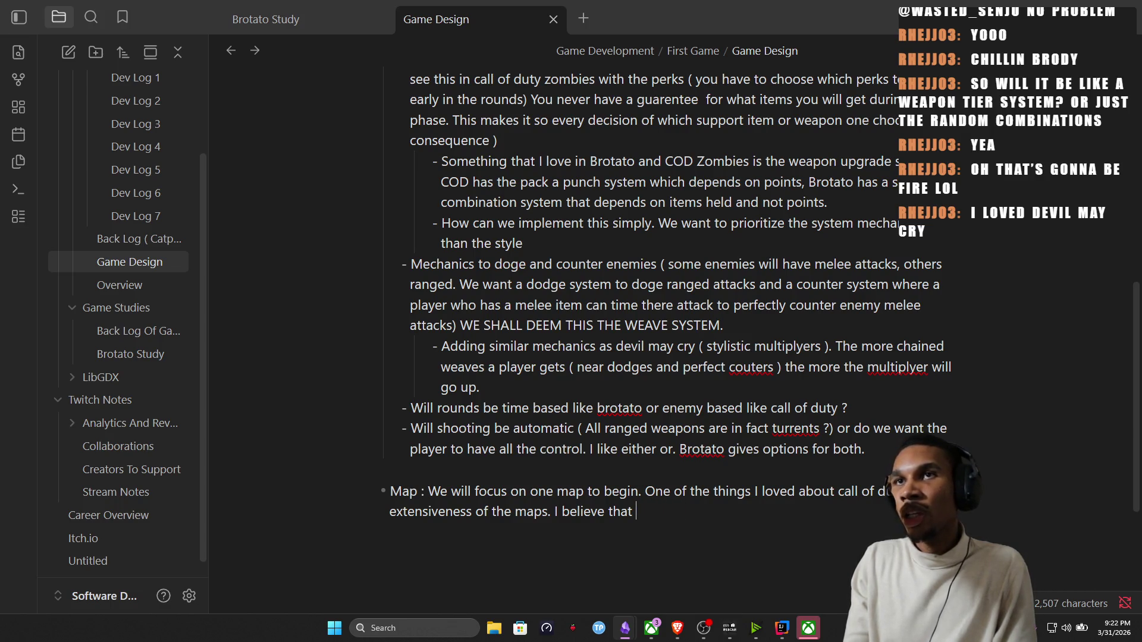
text(map customization will set my game apart)
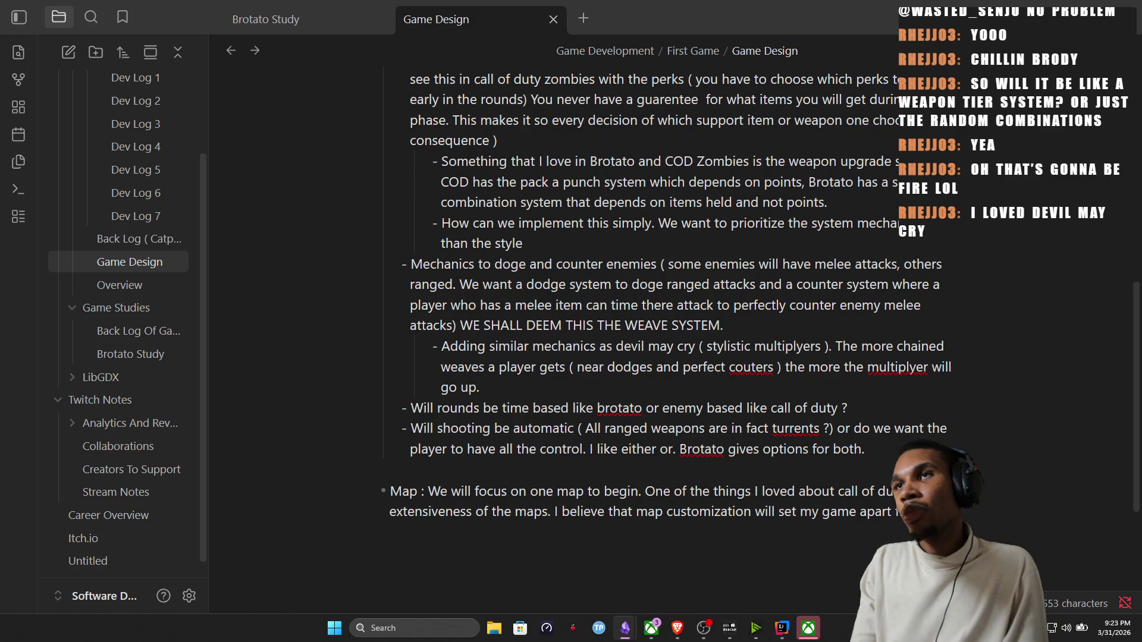
text( f brotato and arc)
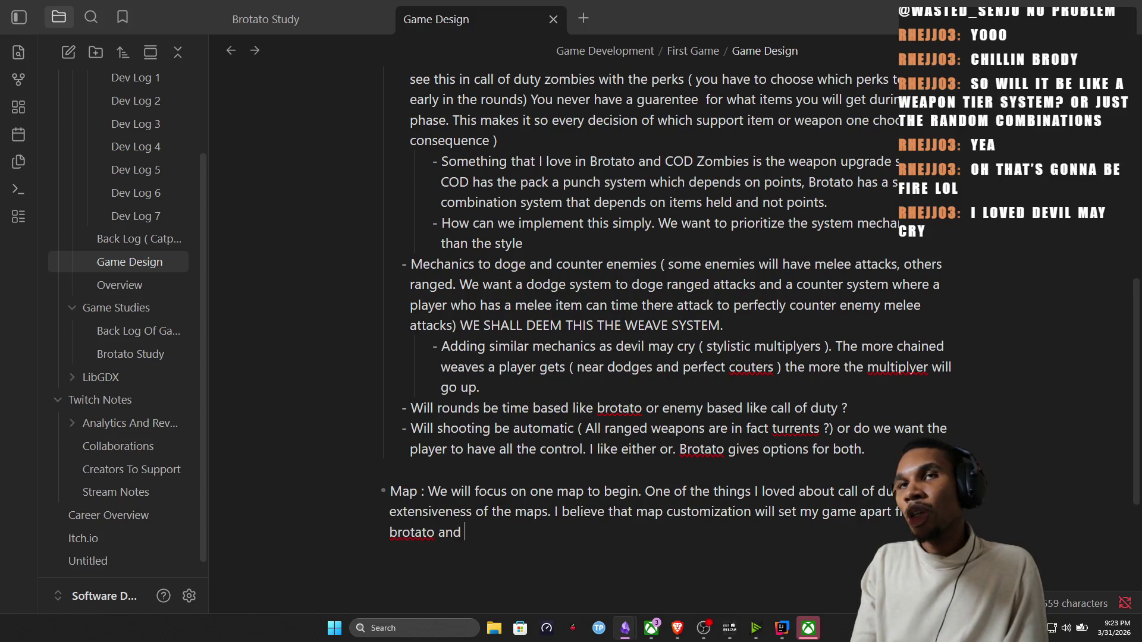
text(h hero clo)
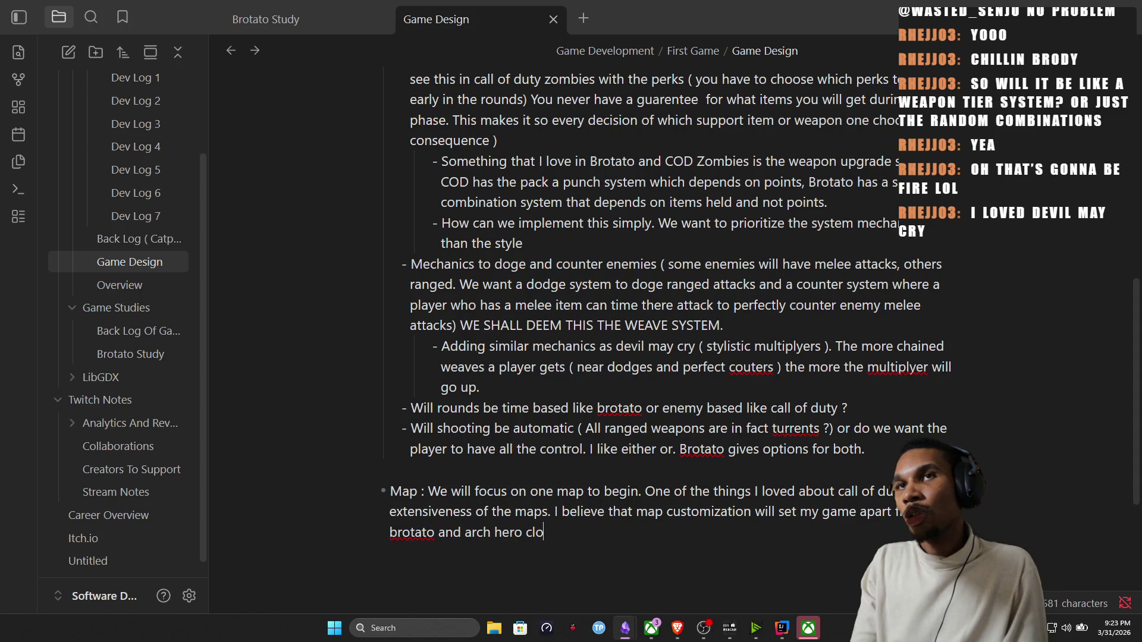
key(BackSpace)
key(BackSpace)
text(out there.)
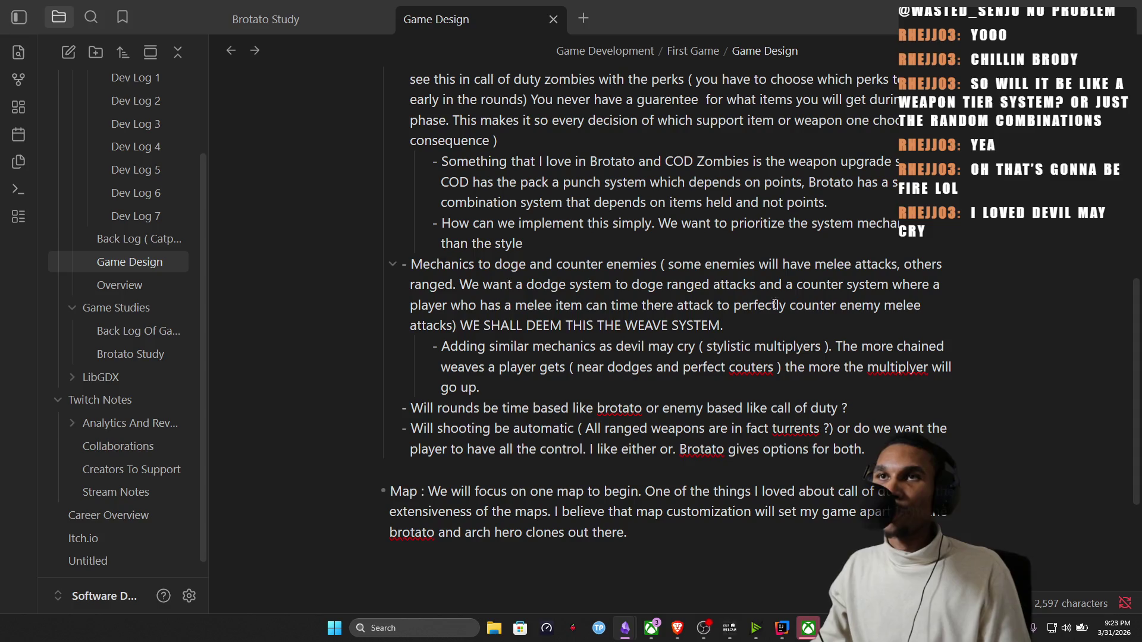
Capitalize 'brotato' as 'Brotato' in the Map bullet.
double_click(393, 531)
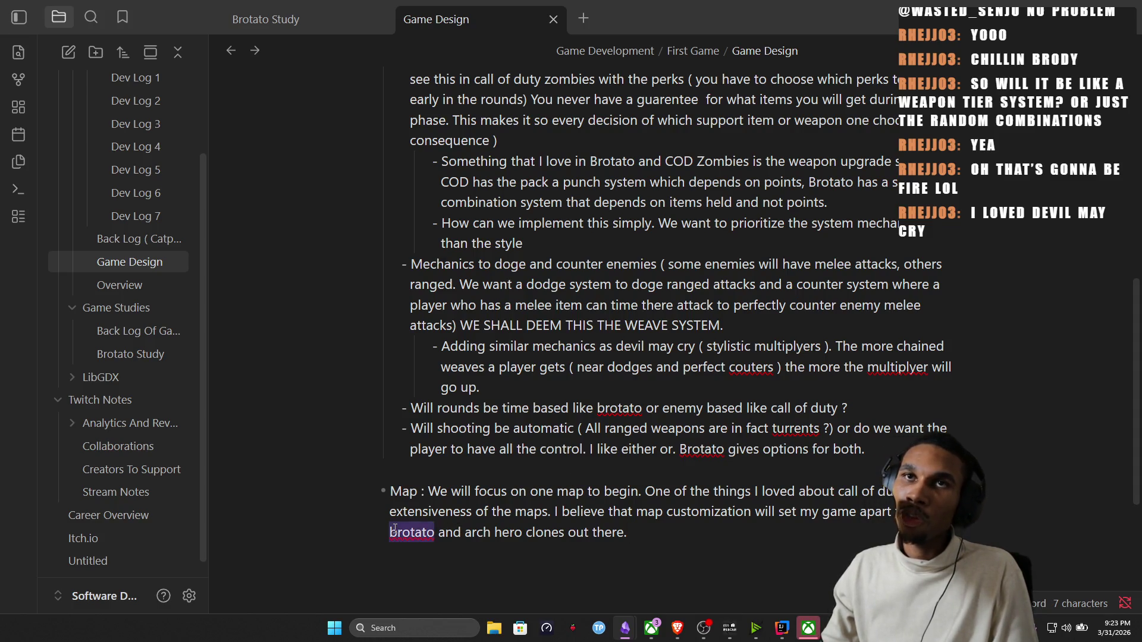
click(400, 529)
key(BackSpace)
text(B)
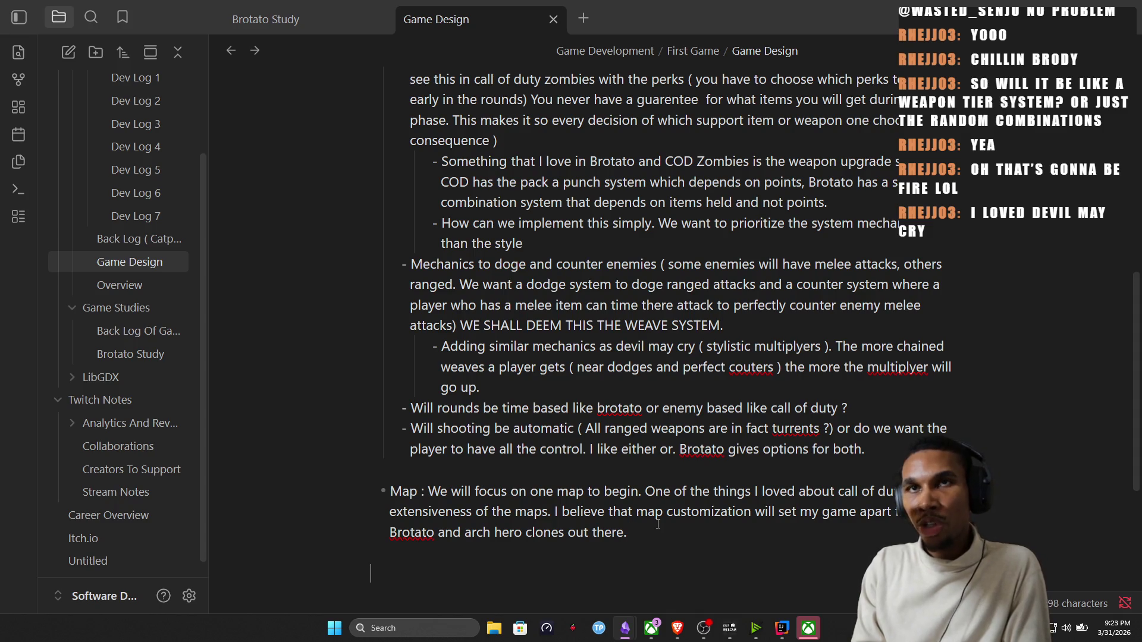
text(- DO)
Add a 'TO DO :' list with item 1 to design the map for the demo, then switch to the Catpocolypse project.
key(BackSpace)
key(BackSpace)
key(BackSpace)
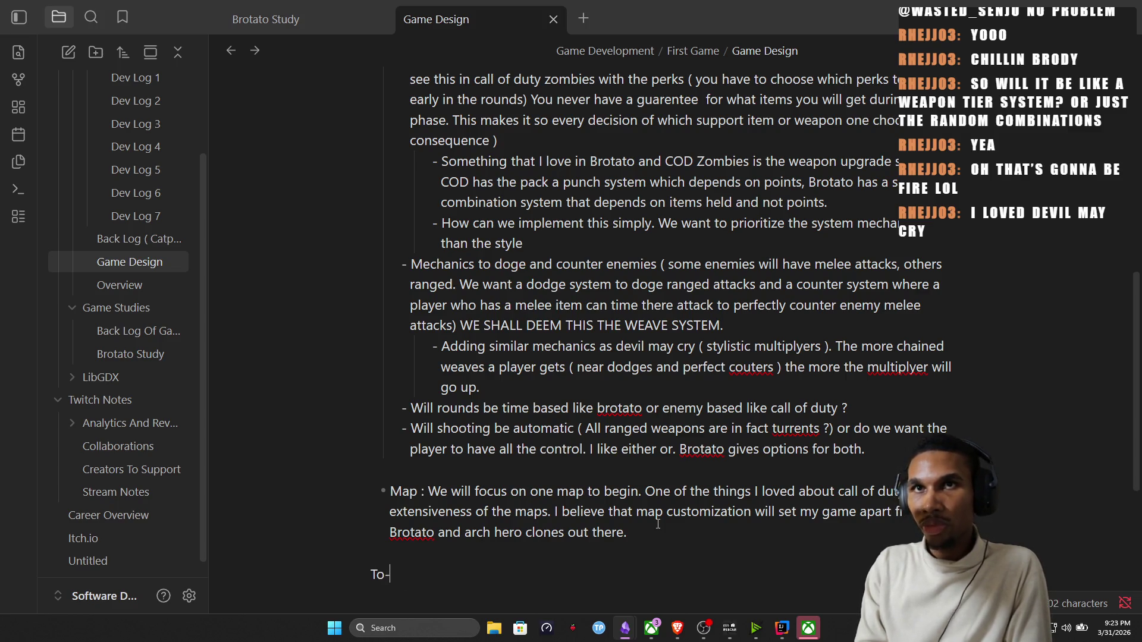
text(O DO)
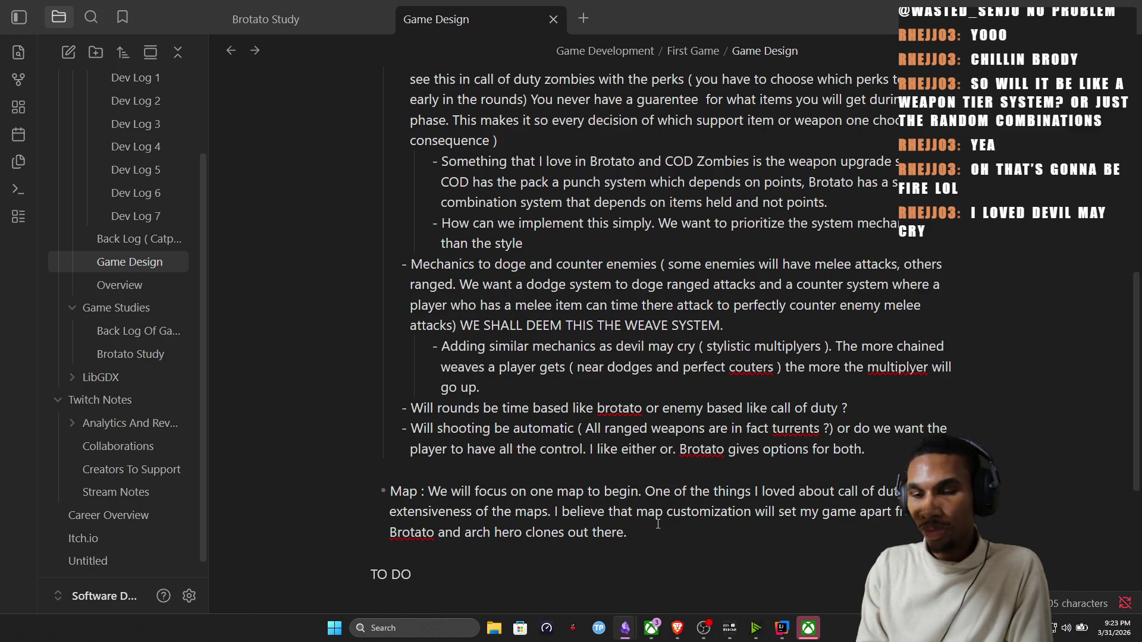
text( :)
key(Return)
text(1. B)
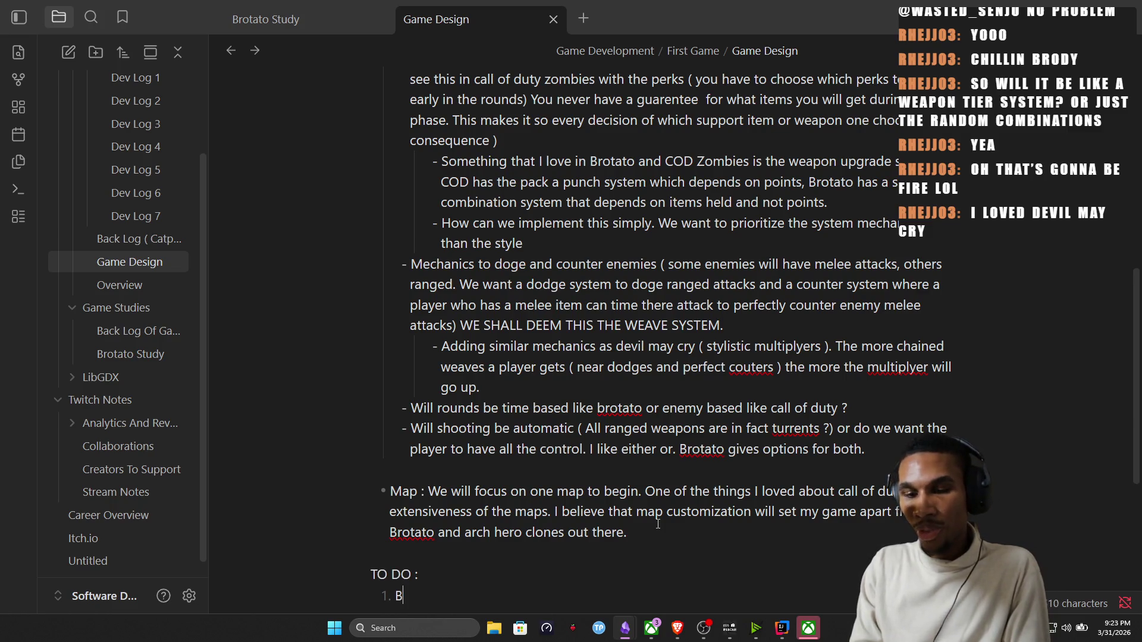
key(BackSpace)
key(BackSpace)
text(Design our map. This is)
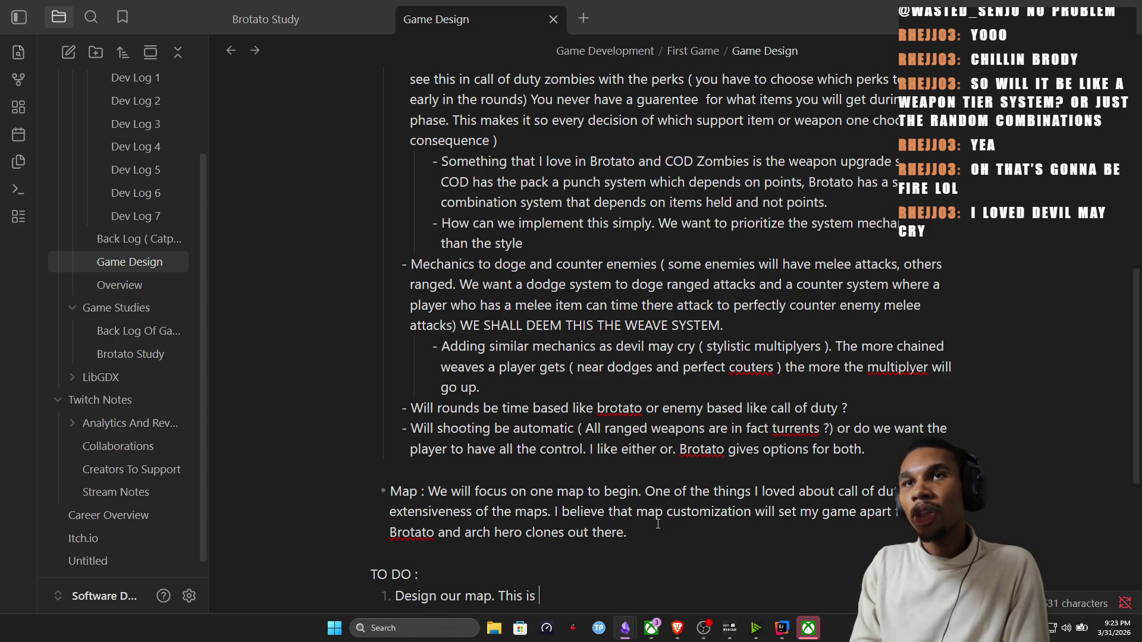
text( being we have)
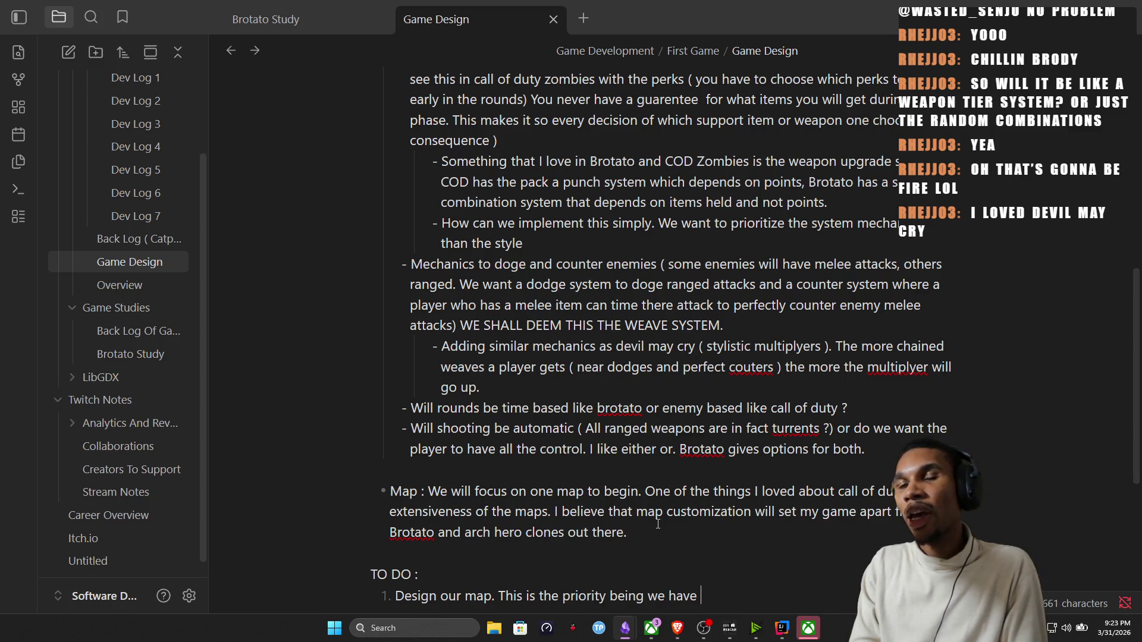
text(already implem)
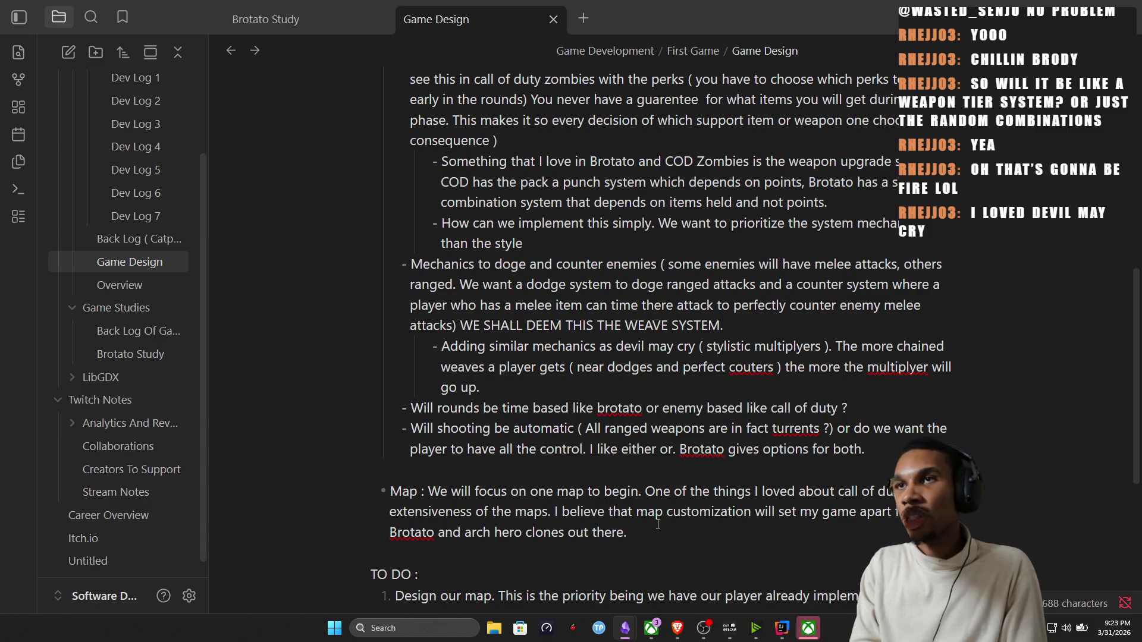
text(o.)
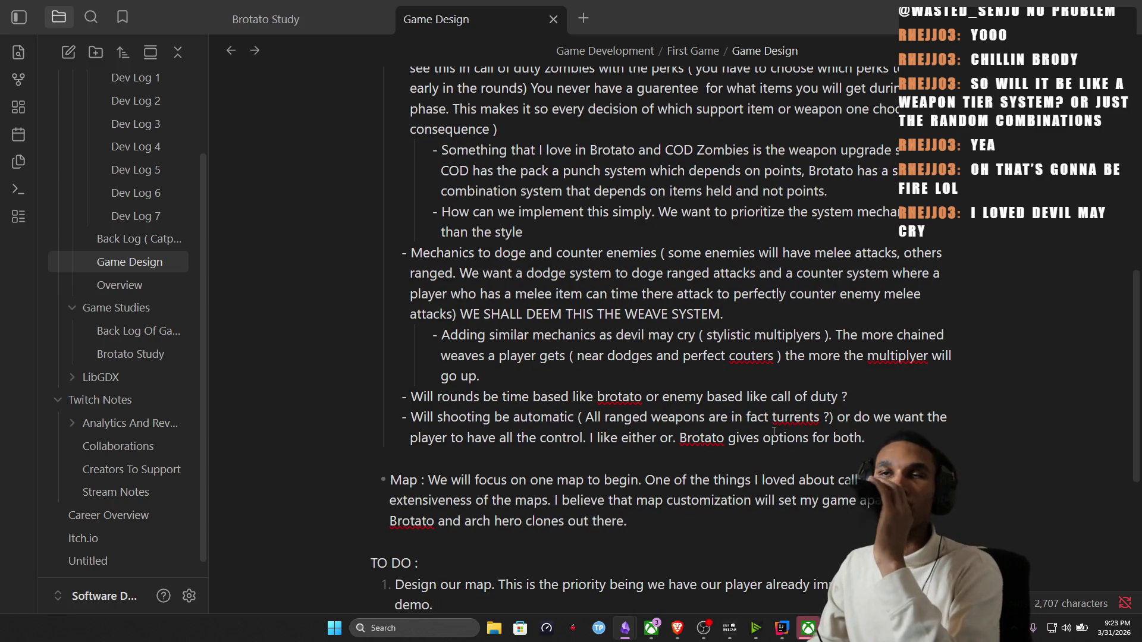
mouse_move(676, 629)
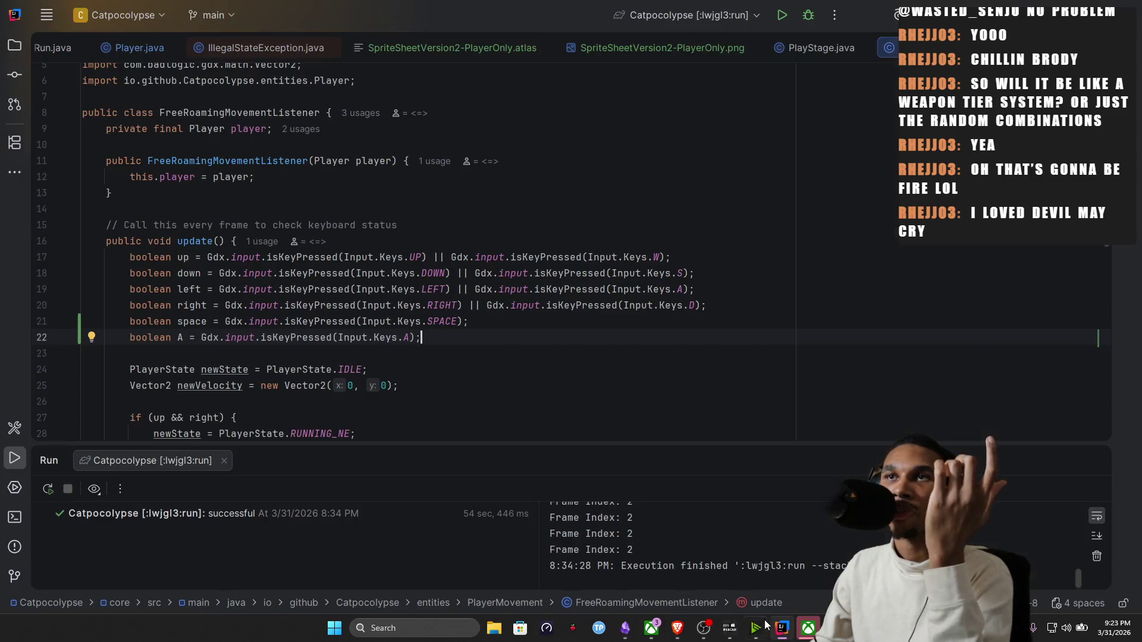
click(782, 629)
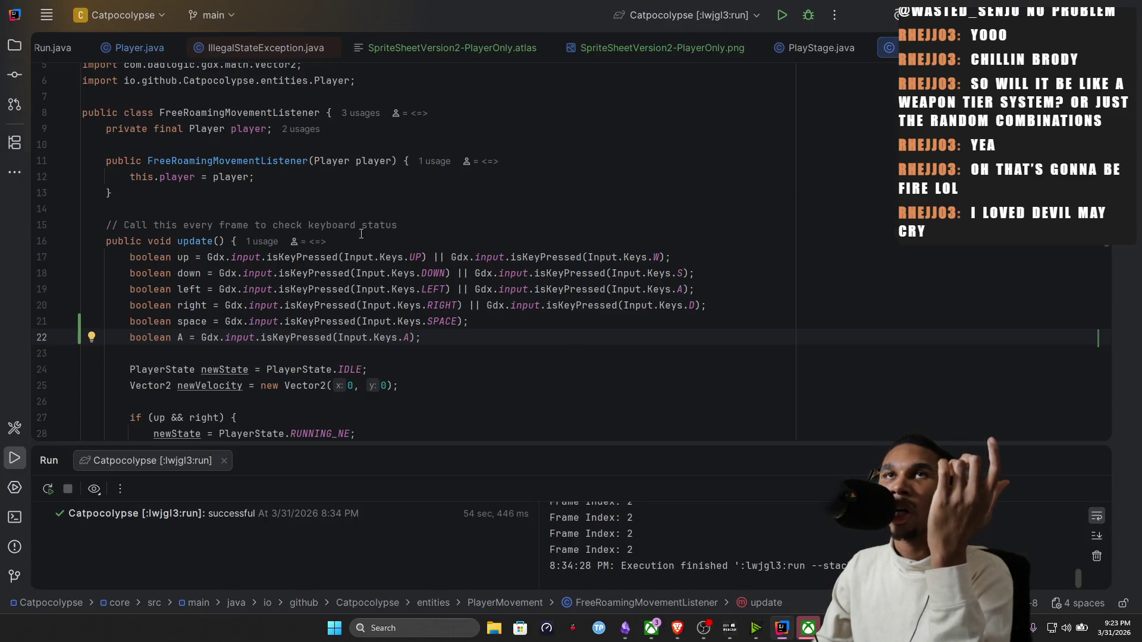
Run the lwjgl3 Catpocolypse game, test it, close it and return to the Game Design note.
click(780, 17)
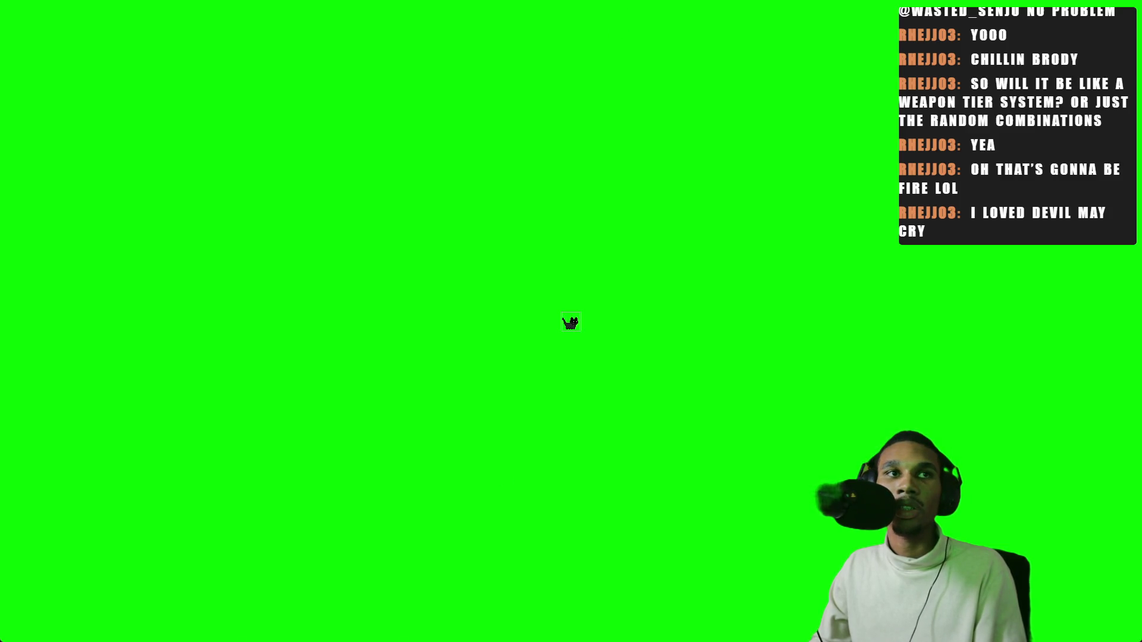
key(alt+Tab)
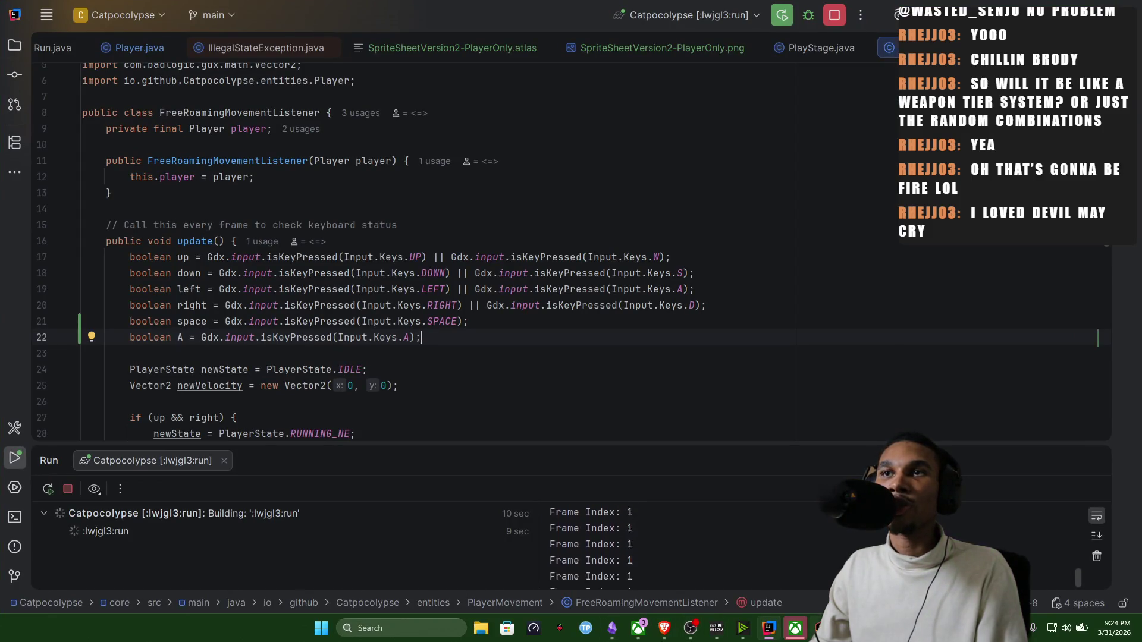
key(alt+Tab)
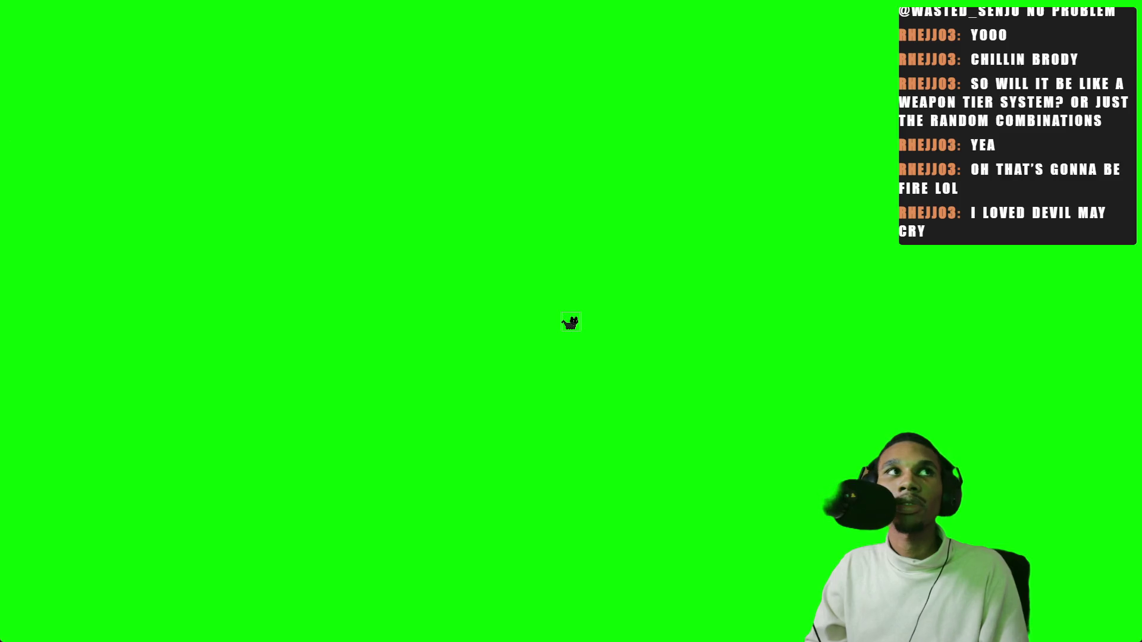
key(alt+F4)
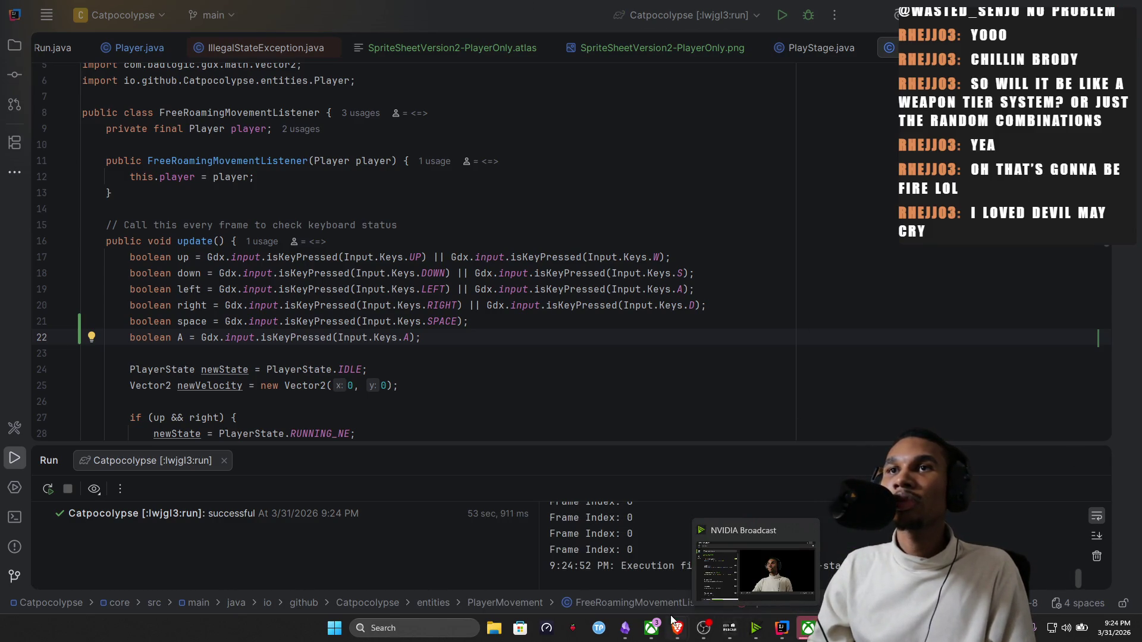
click(655, 585)
scroll(655, 586, down, 2)
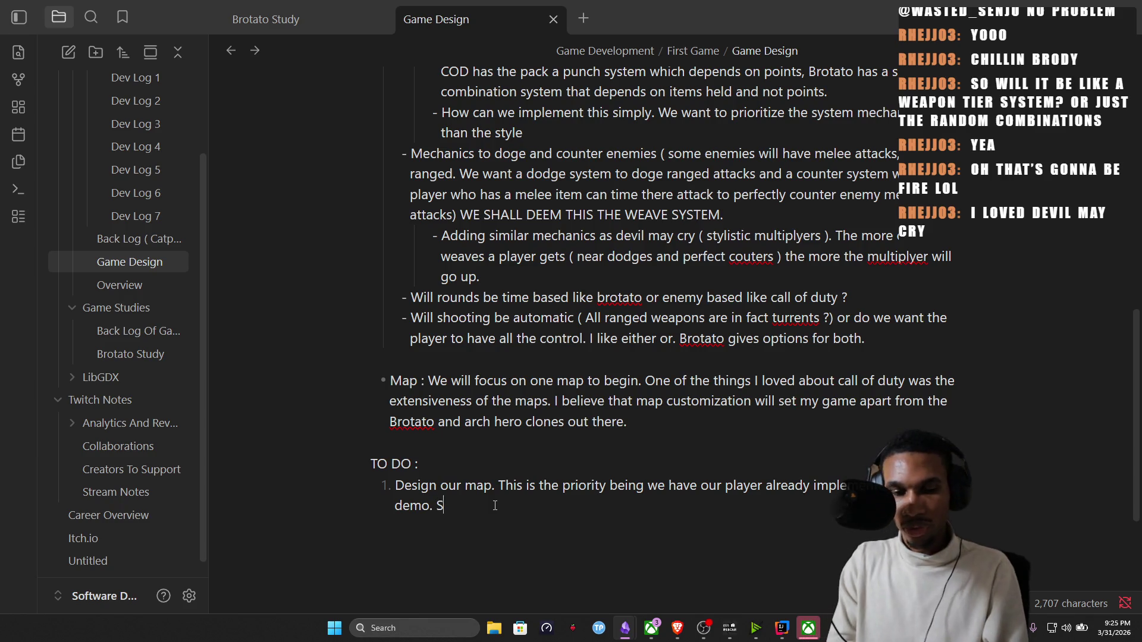
text(Start with the borders ( AVOID JUST HAVE)
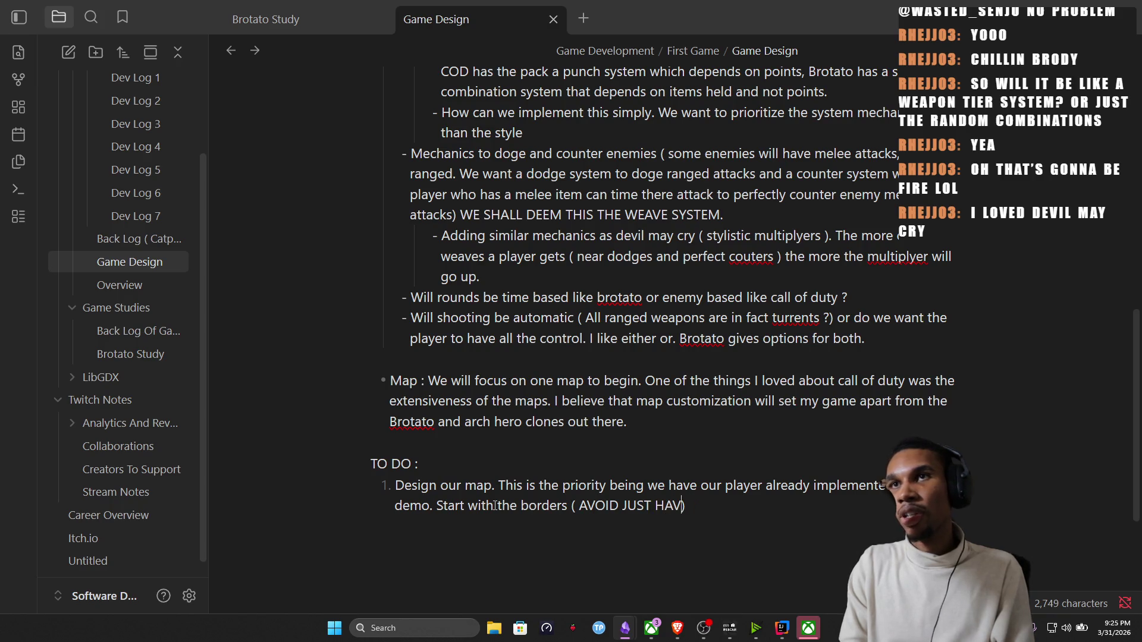
Extend the map to-do with tunnels, halls and rooms for a COD zombie feel, then open Brotato Study.
key(BackSpace)
text(ING A BASIC SQUARE MAP, )
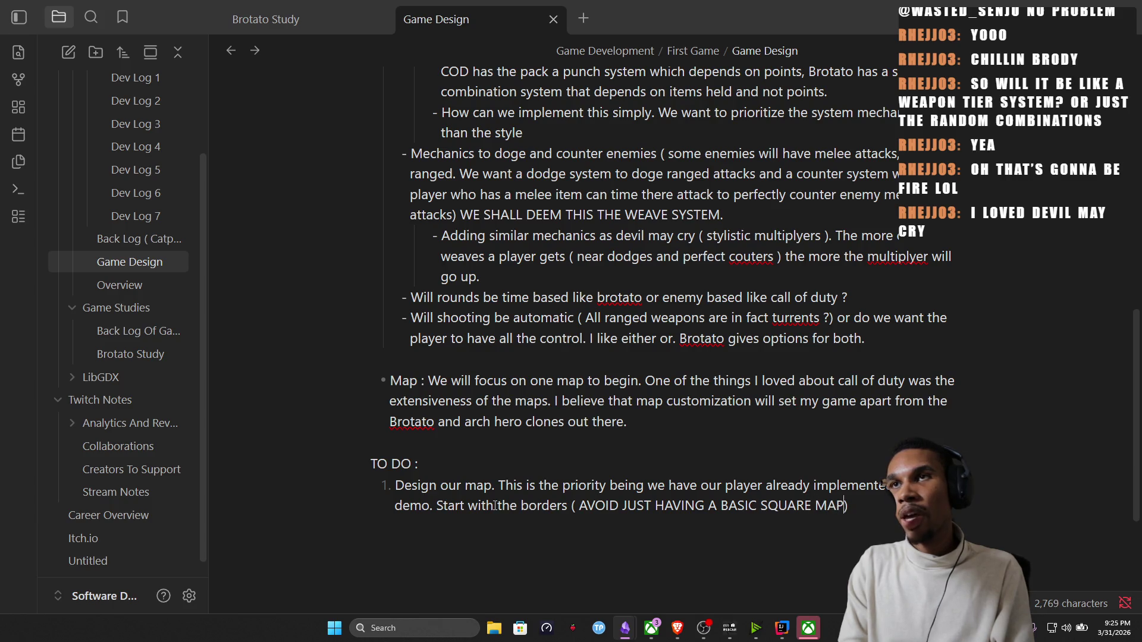
text(MAKE I)
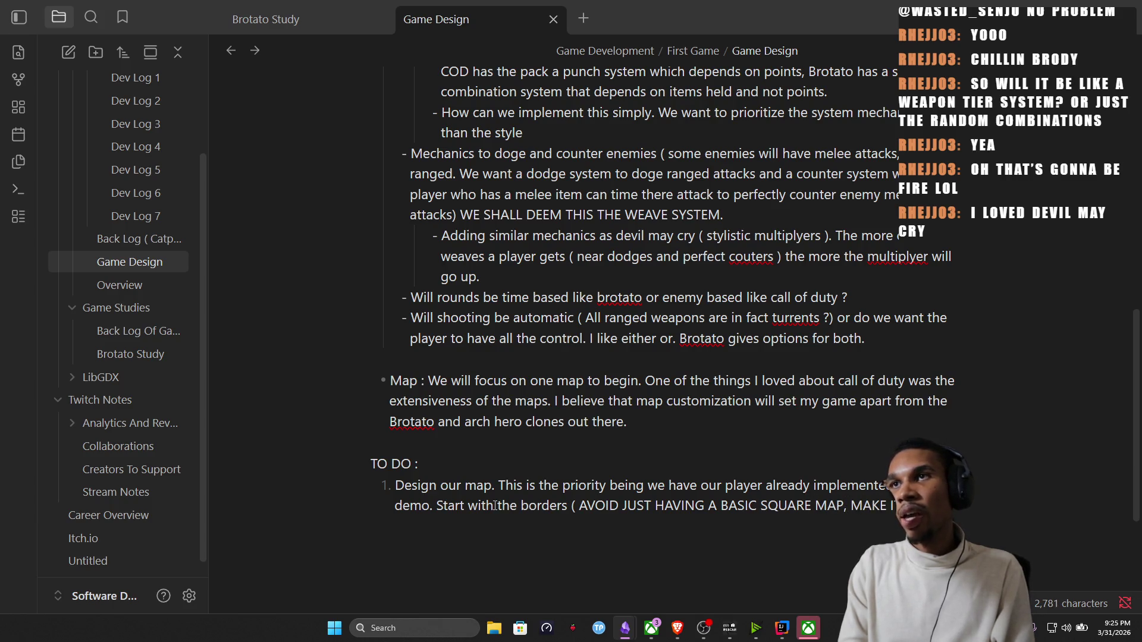
text( TUNNEL)
text(AND CONNECTING HALLS AND CONNECTINF)
text(G ROOM)
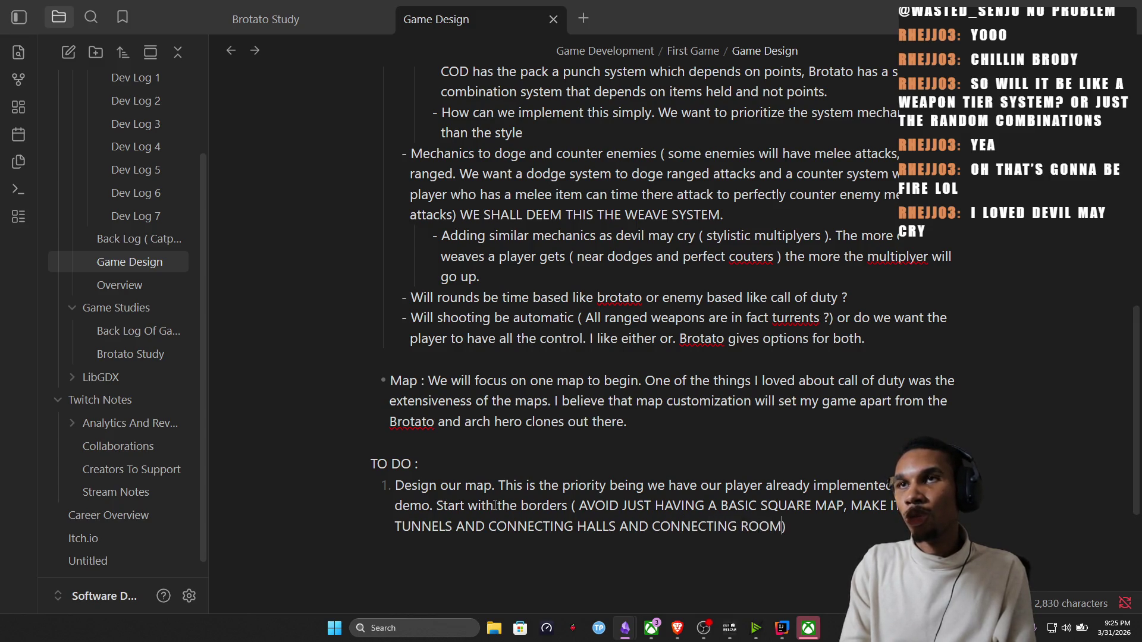
text(TO GET THAT COD)
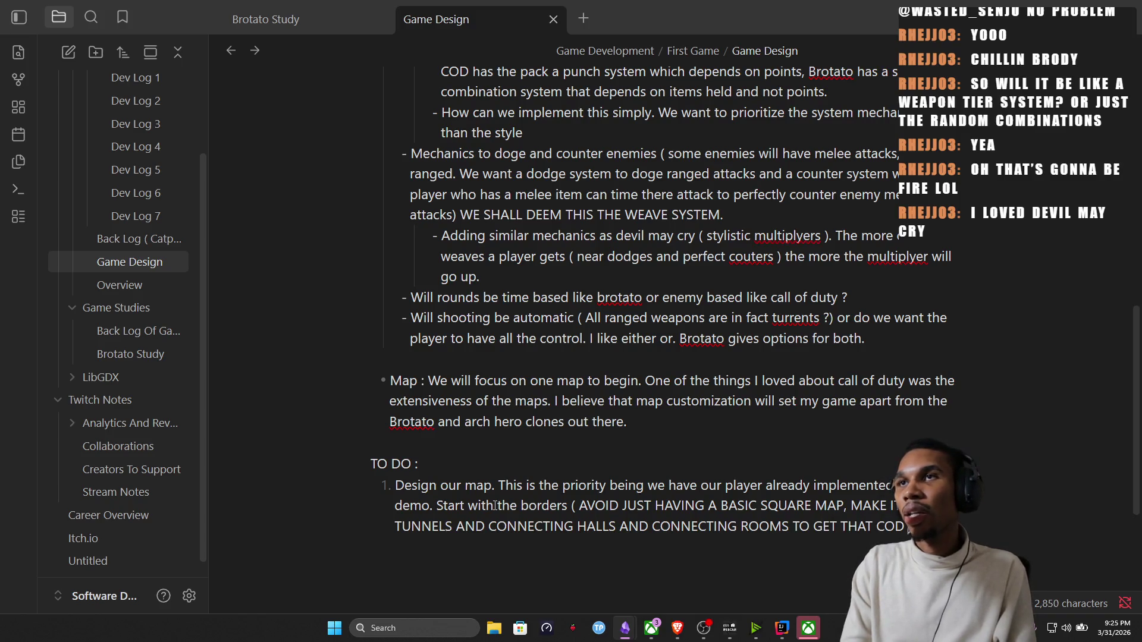
text(EEL)
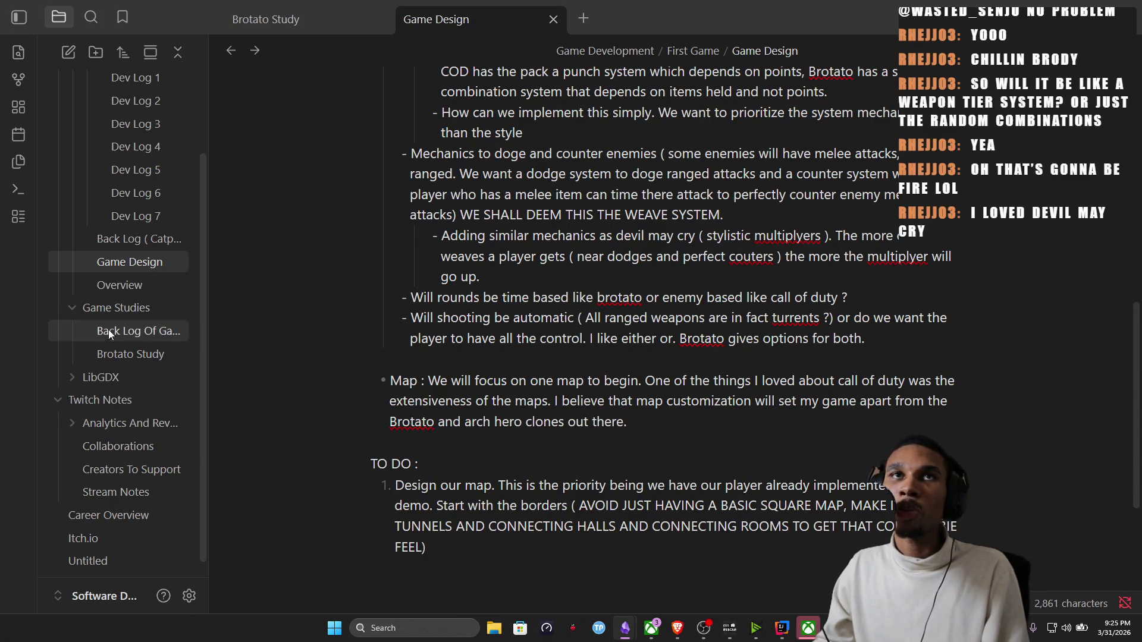
click(142, 353)
scroll(602, 382, down, 1)
scroll(602, 382, down, 5)
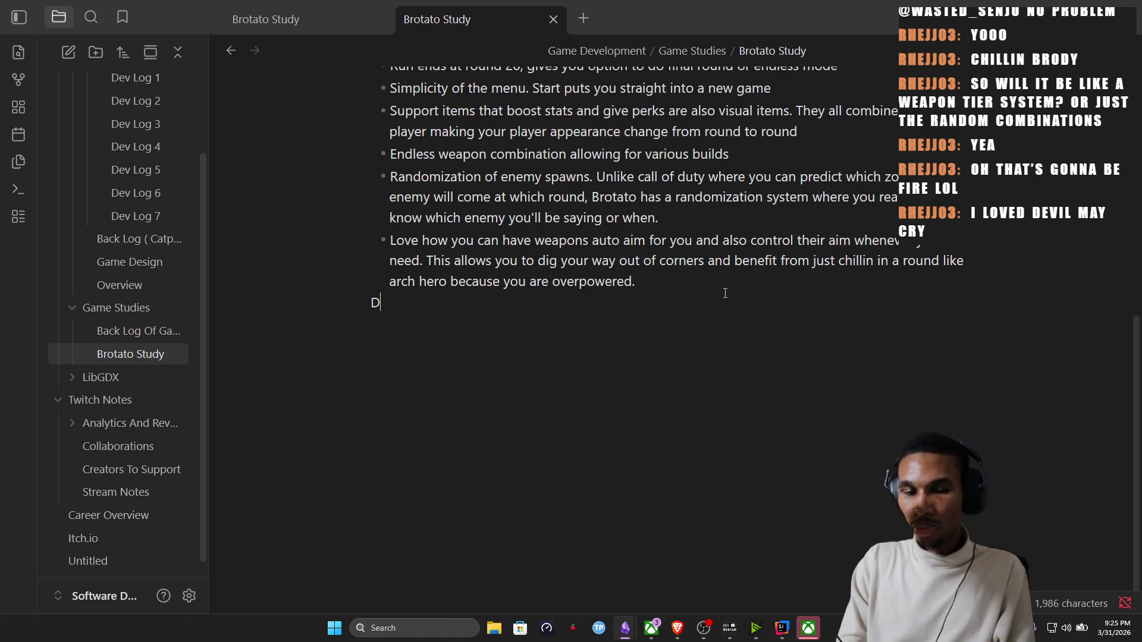
text(is)
Add a DISLIKE section with bullets on the basic square map and chaotic enemy sizes.
key(BackSpace)
key(BackSpace)
key(BackSpace)
text(ISLIKE)
key(Return)
text(-------)
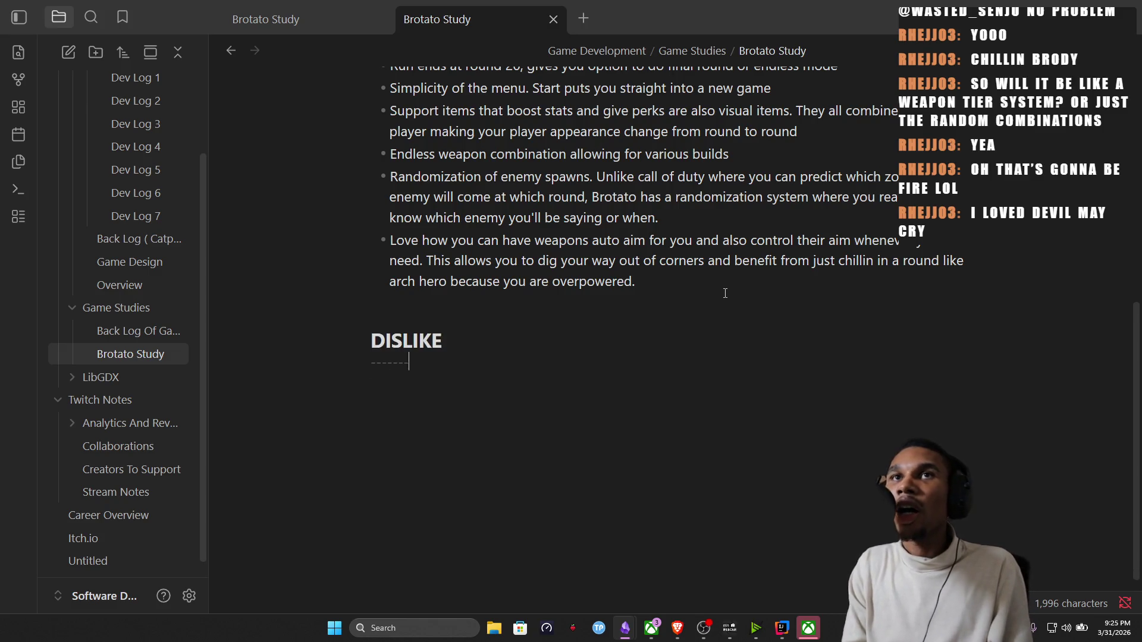
text(---------)
key(Return)
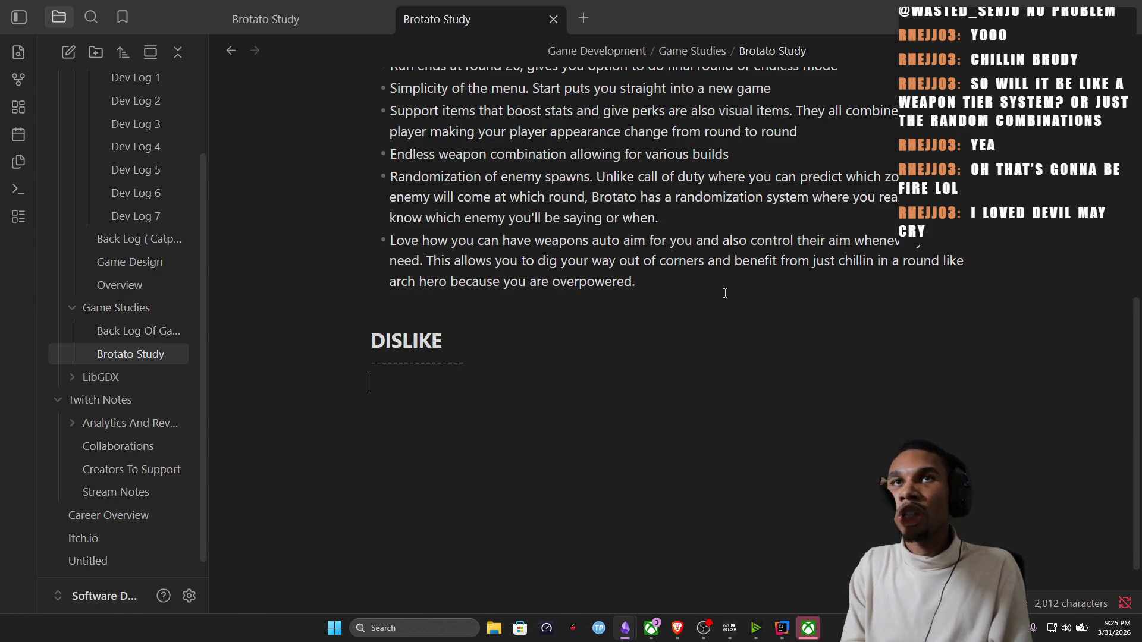
text(- )
text(Basi)
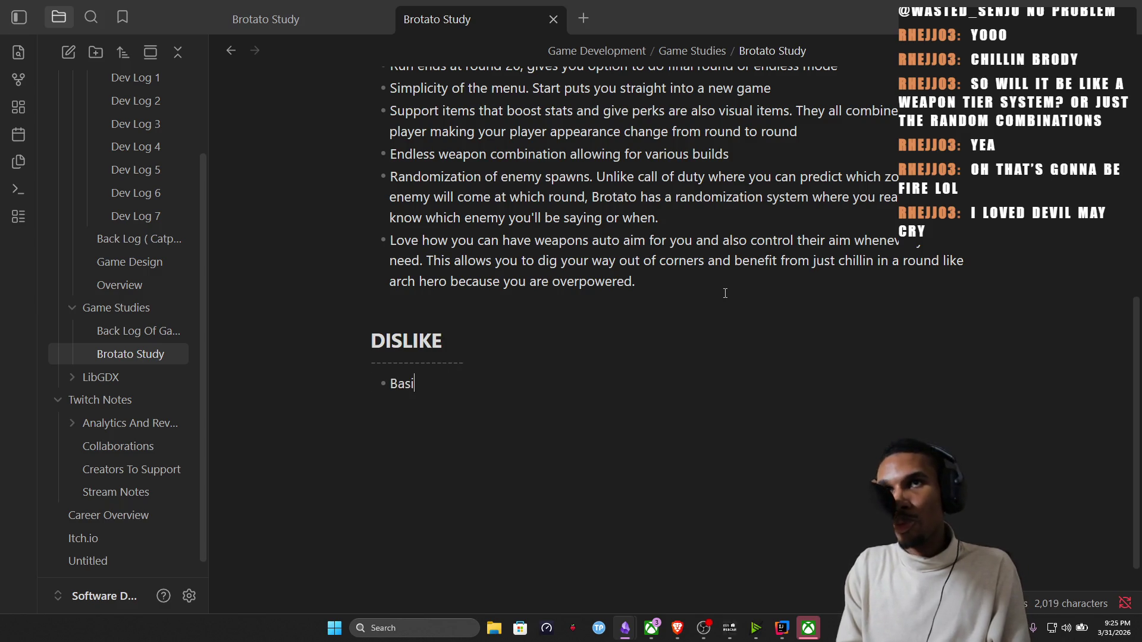
text(ap s)
text(tructure.)
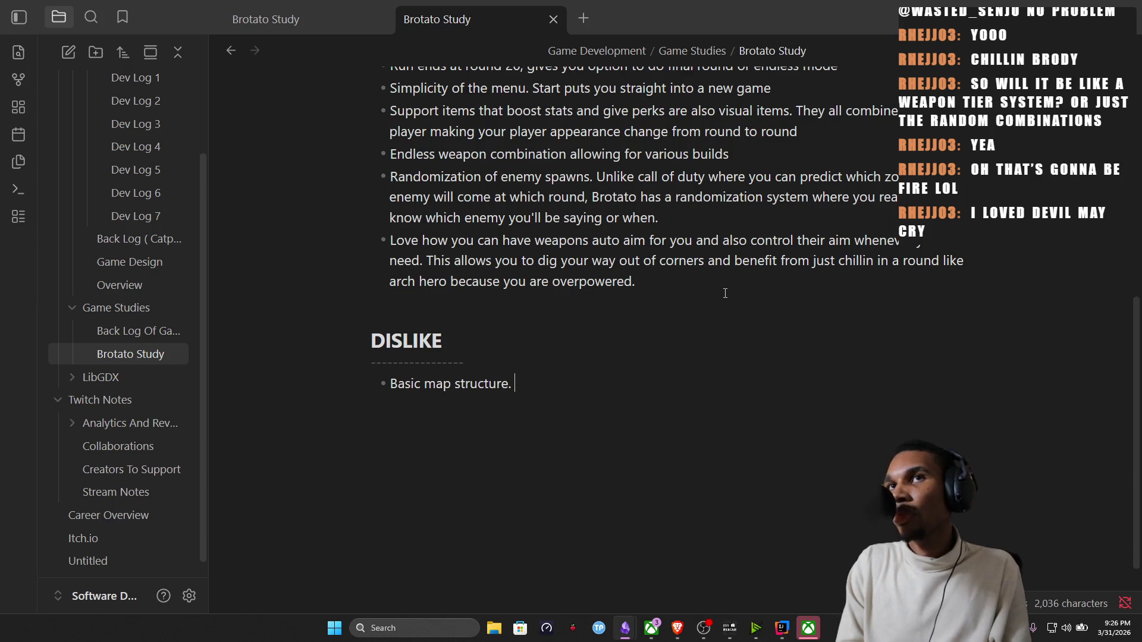
text(Simple square which is fi)
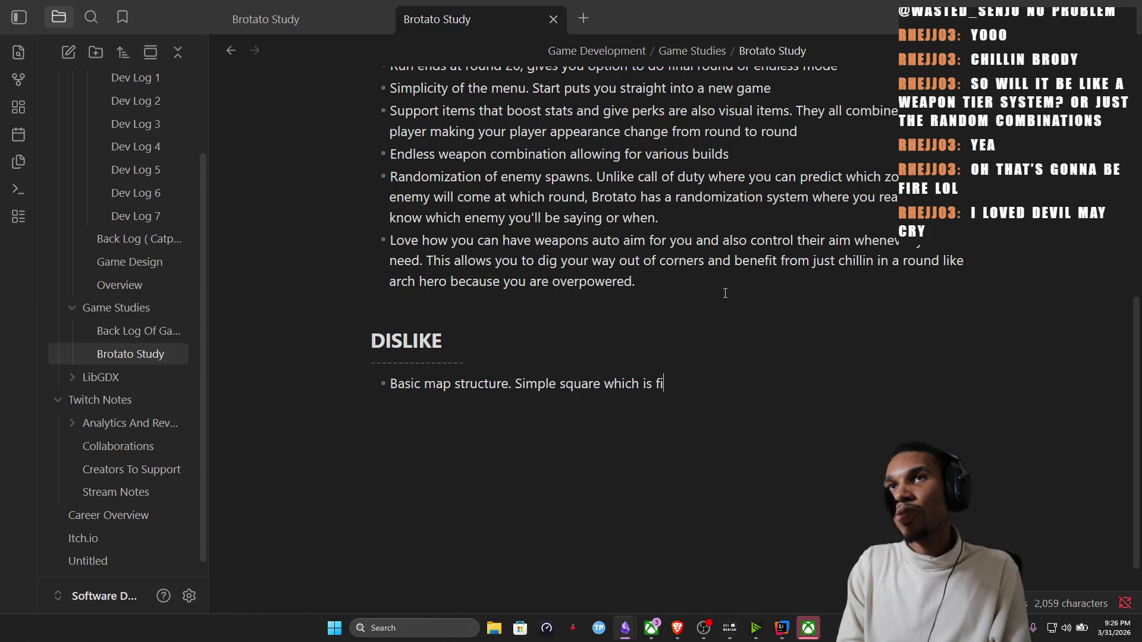
text(ant to ad)
key(BackSpace)
key(BackSpace)
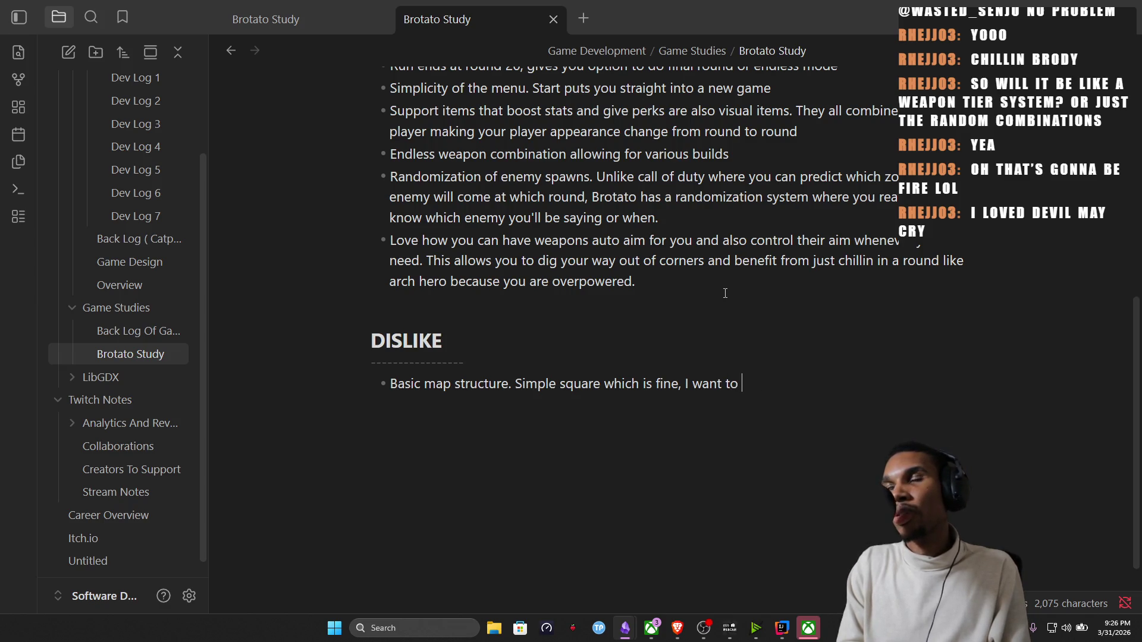
text(lean m)
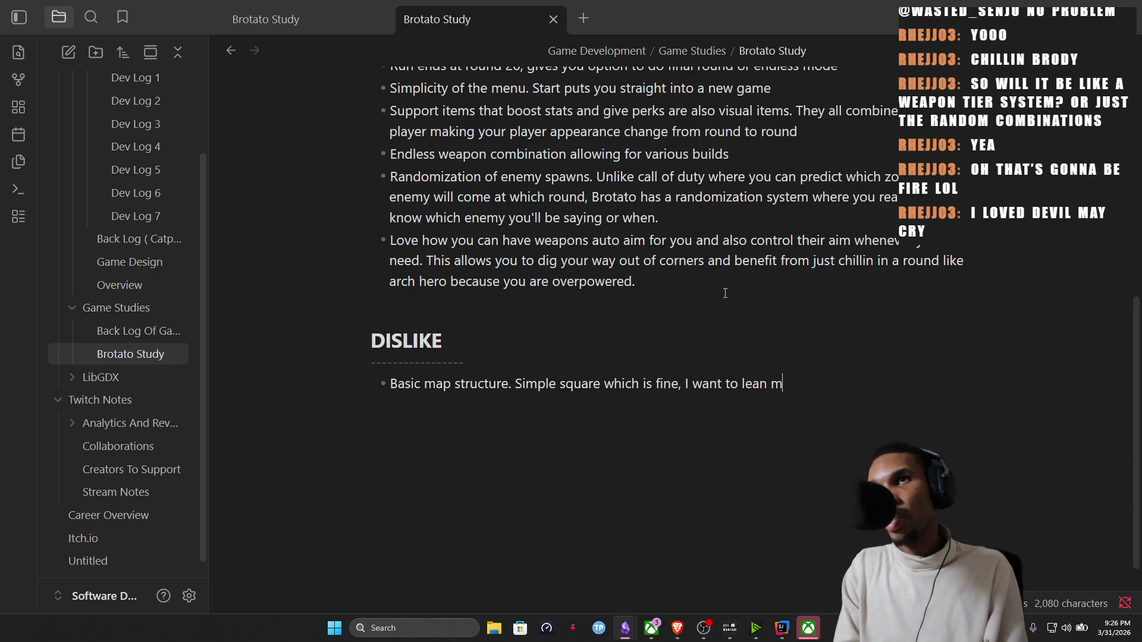
text(ore towards creating a call )
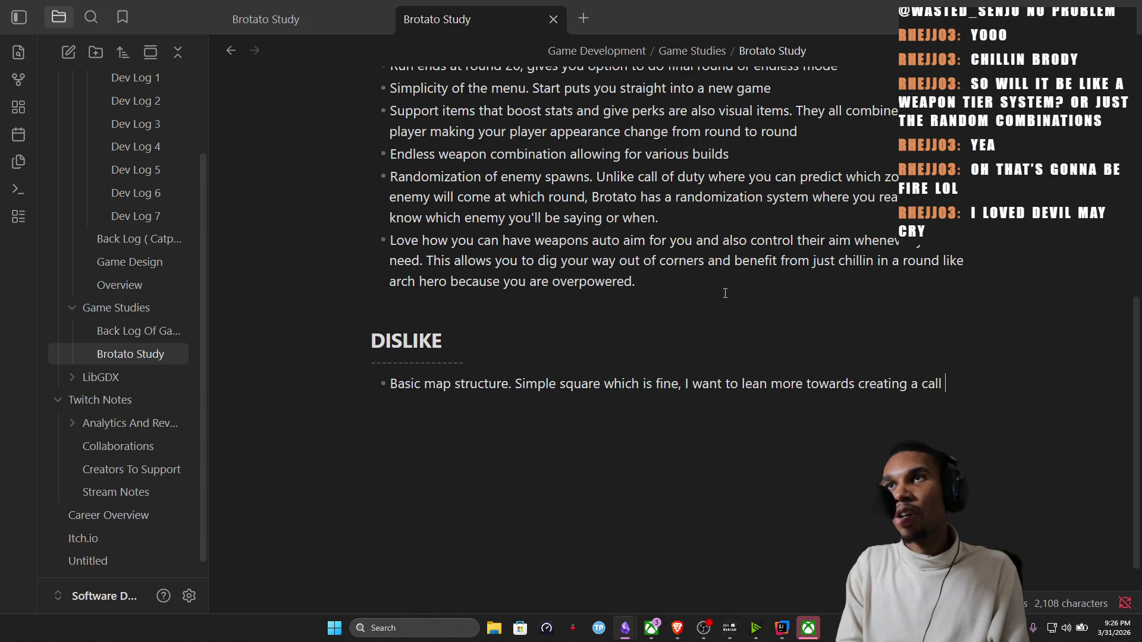
text(of du)
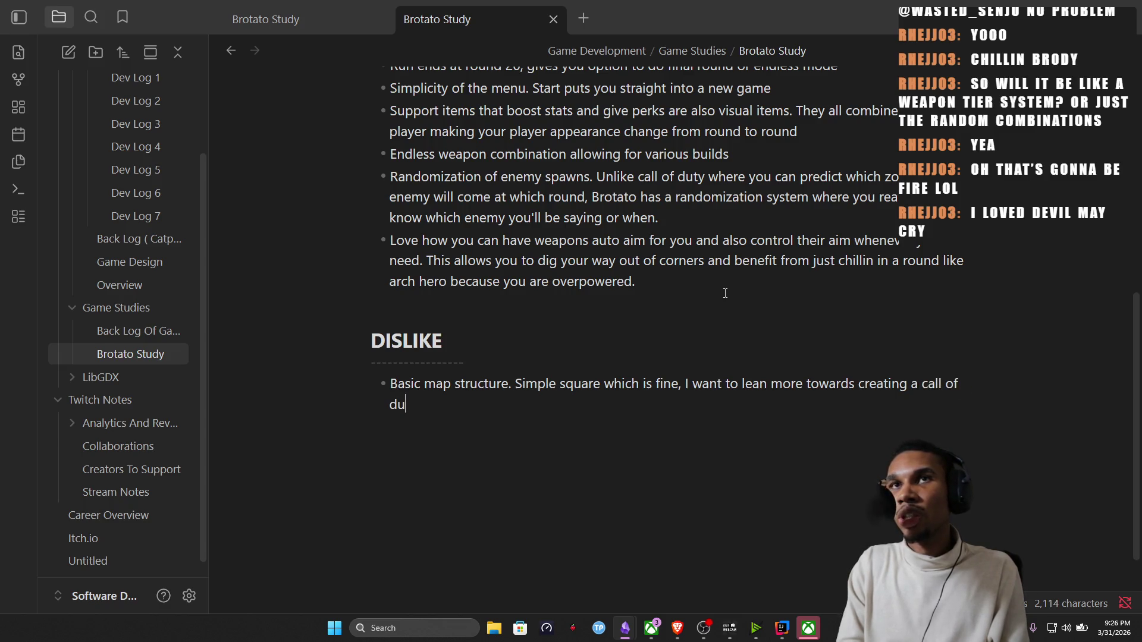
text(ty like map.)
key(Return)
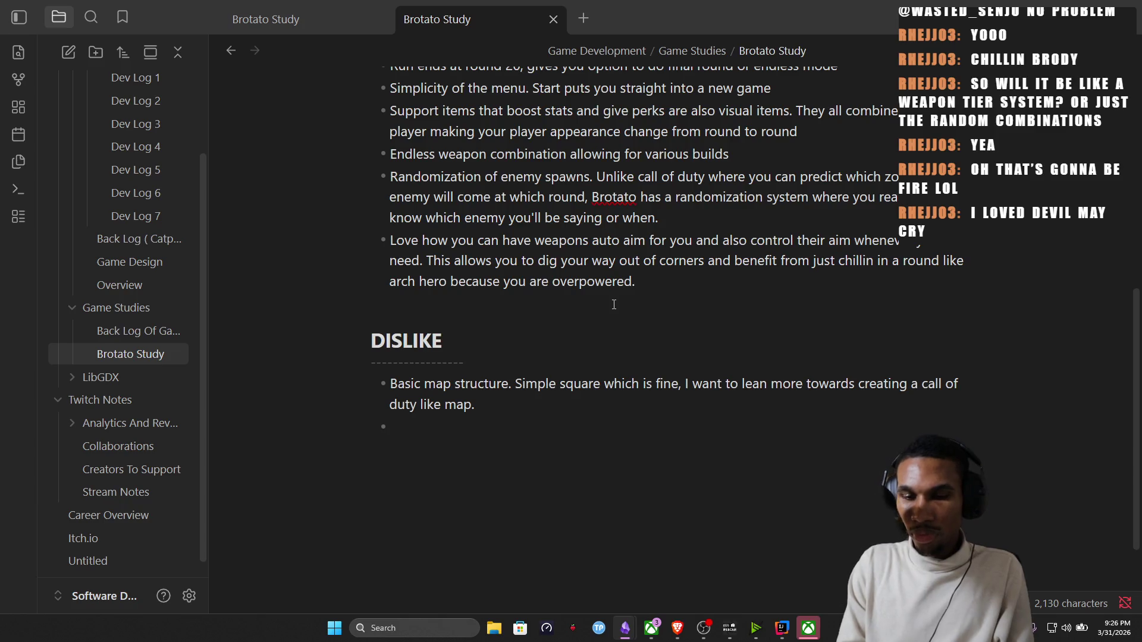
text(Size of)
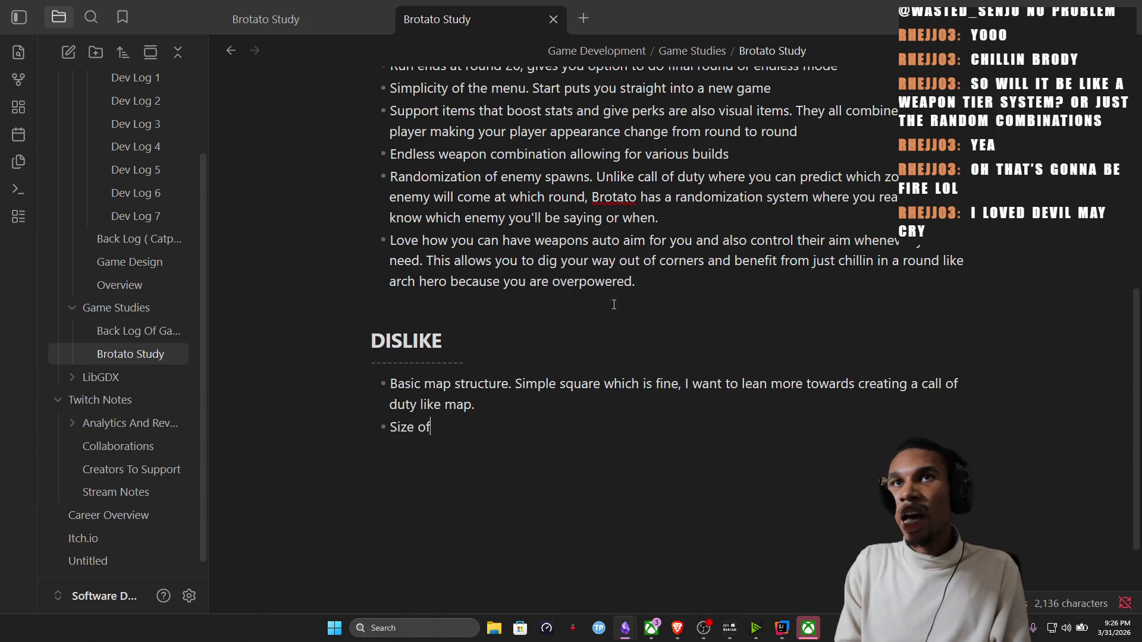
text(: I felt the size of the enem)
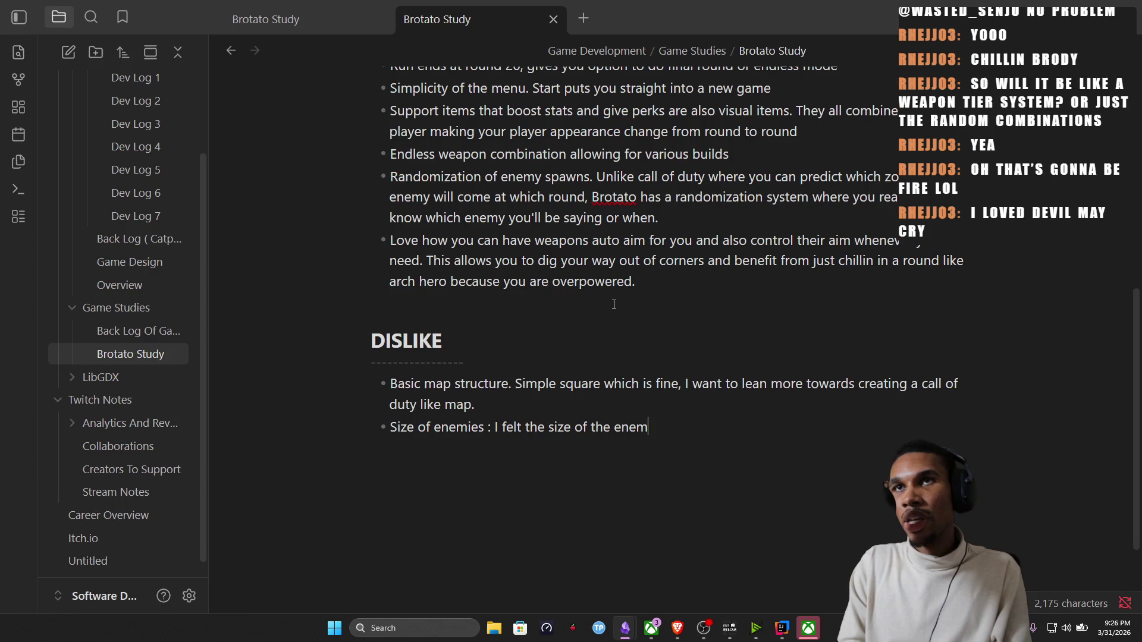
text(wi)
text( bit cha)
key(BackSpace)
key(BackSpace)
key(BackSpace)
text(w this is by desi)
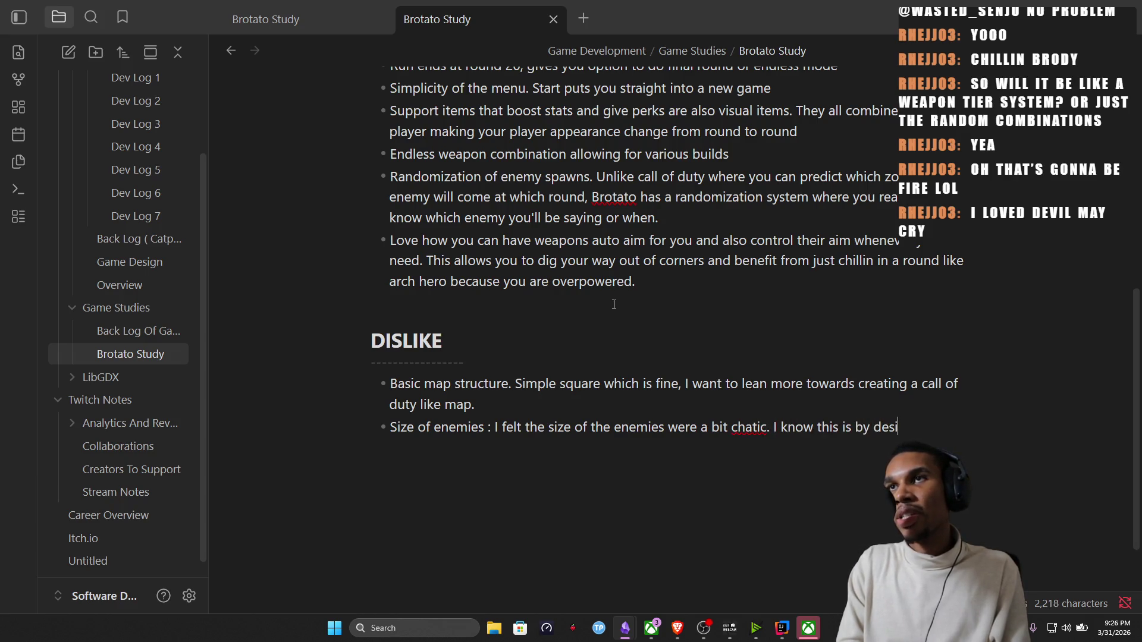
text(. Cs workewhe nmake)
key(BackSpace)
key(BackSpace)
key(BackSpace)
key(BackSpace)
key(BackSpace)
text(n making the)
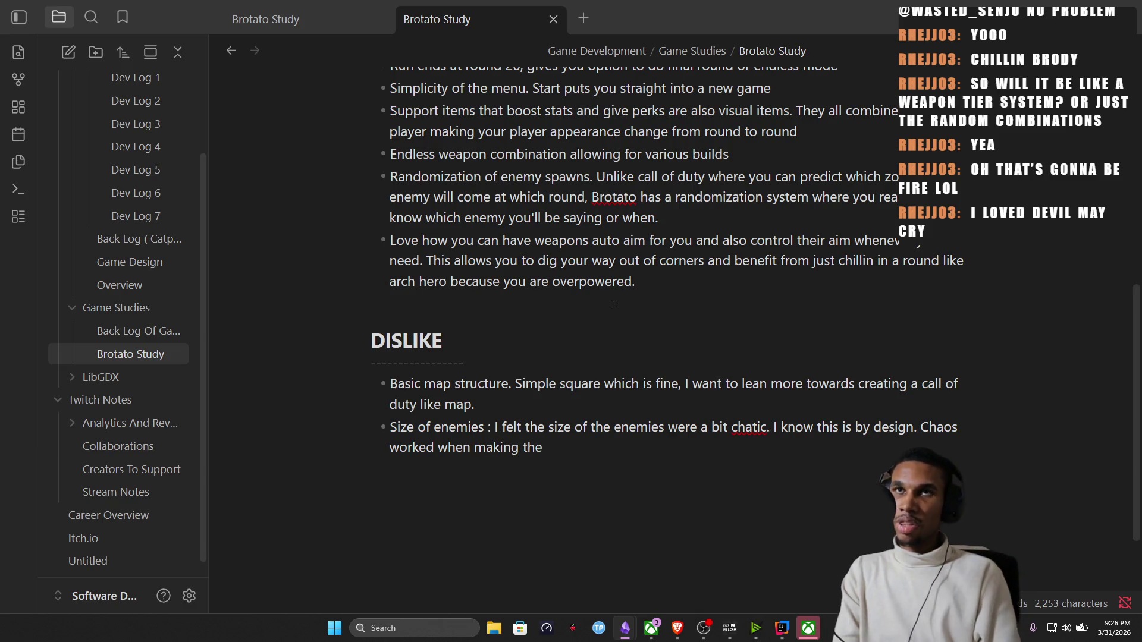
text( player build but its a b)
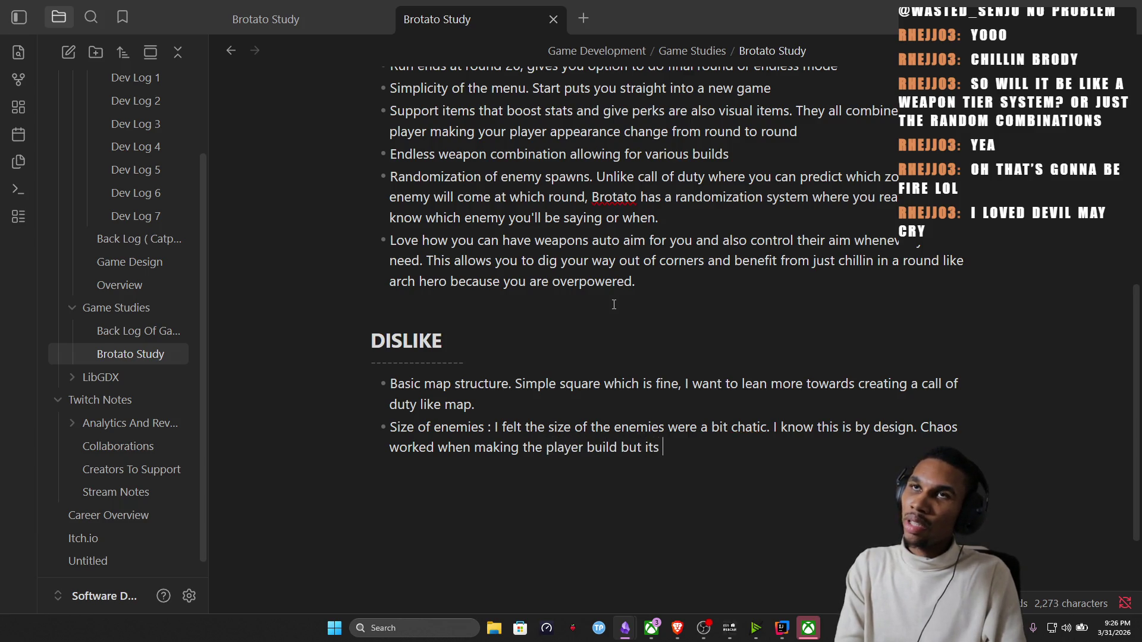
text(it hard when )
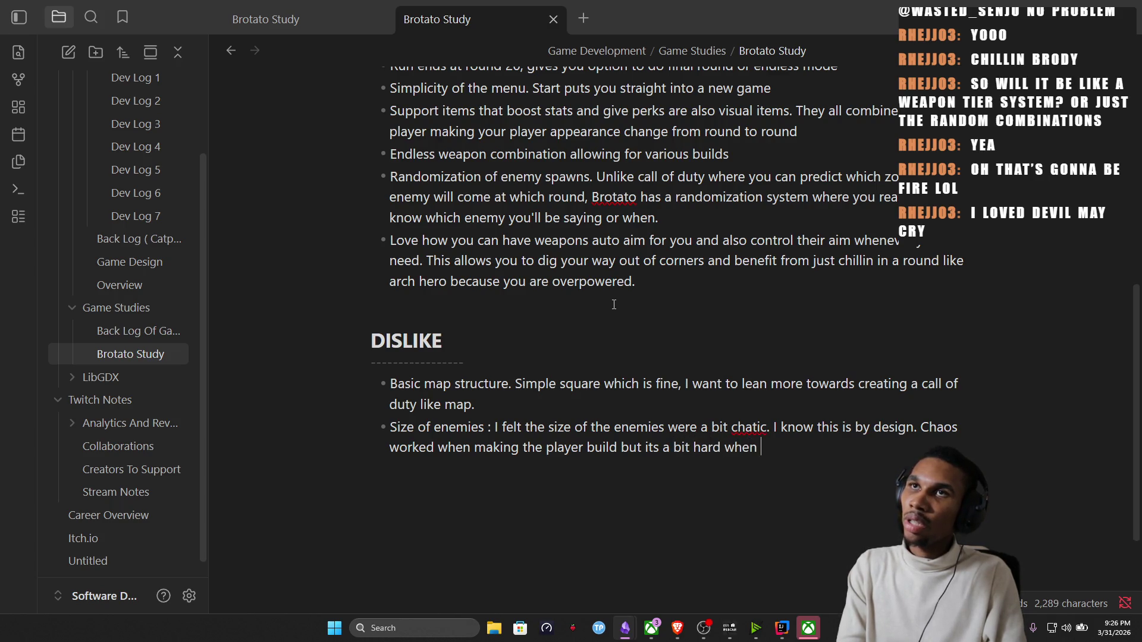
text(navigating enemies.)
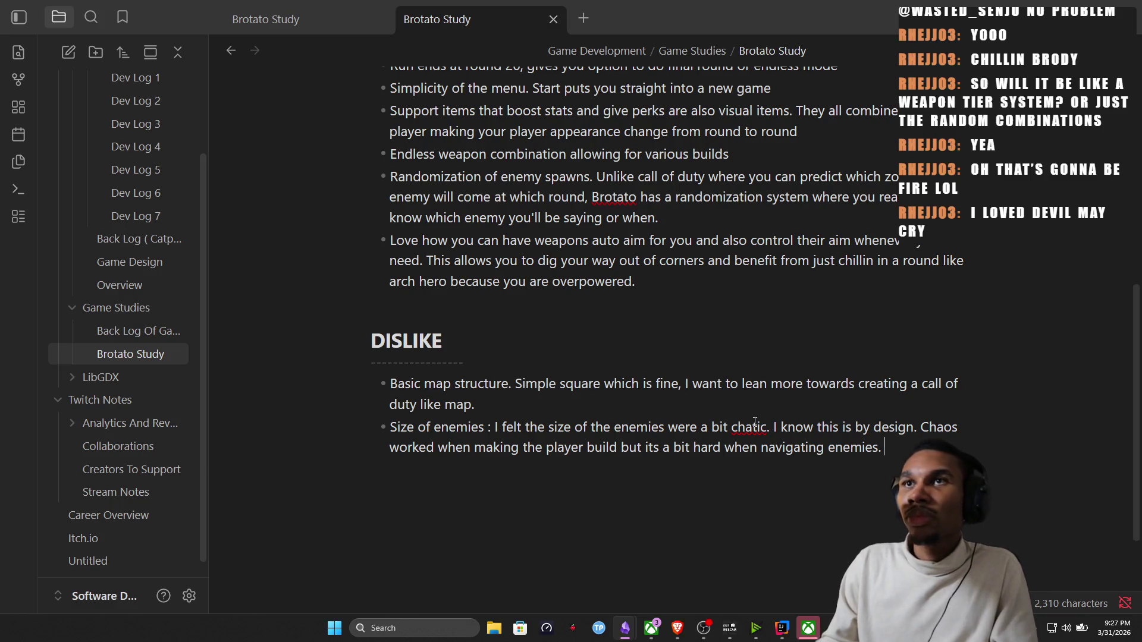
text(o)
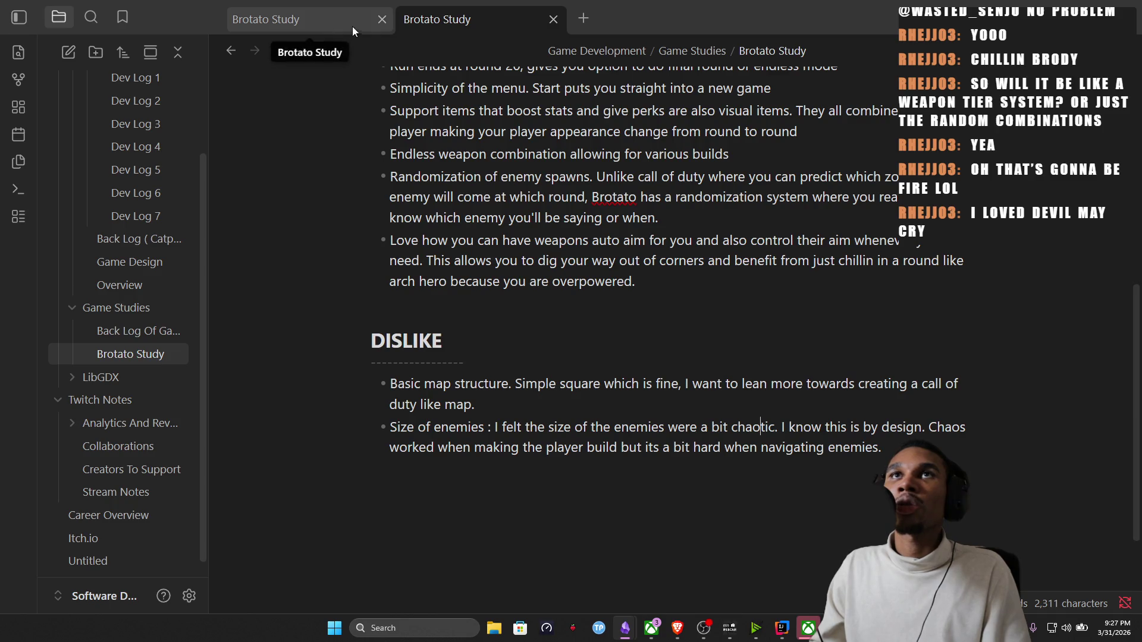
Return to the Game Design note, then launch Paint from Windows search.
click(231, 52)
scroll(493, 342, down, 3)
scroll(493, 342, down, 1)
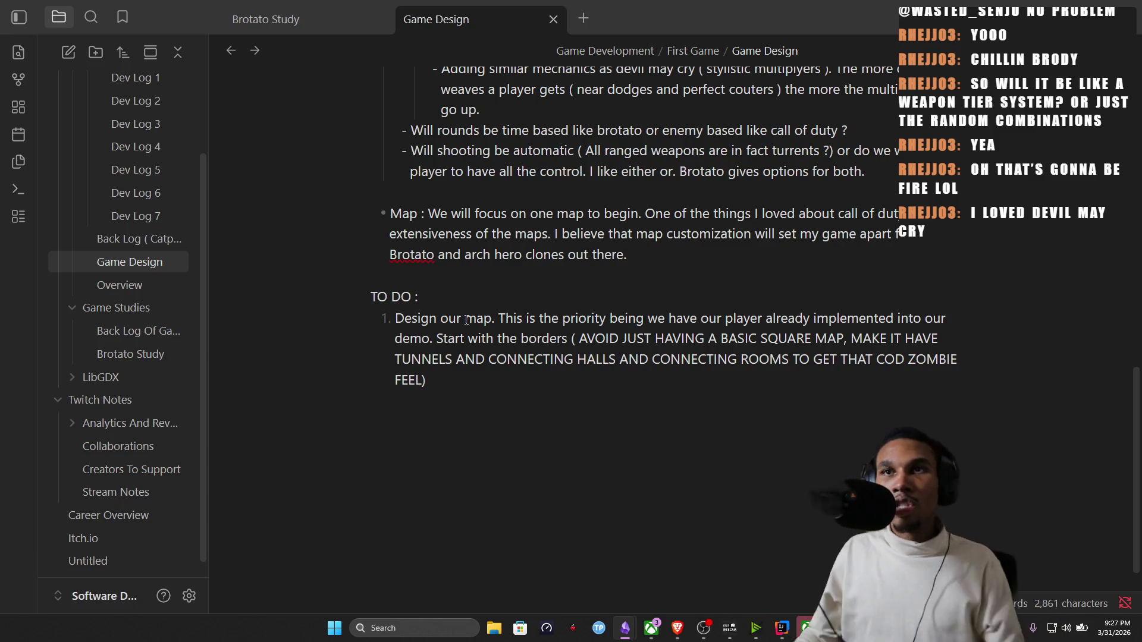
click(456, 633)
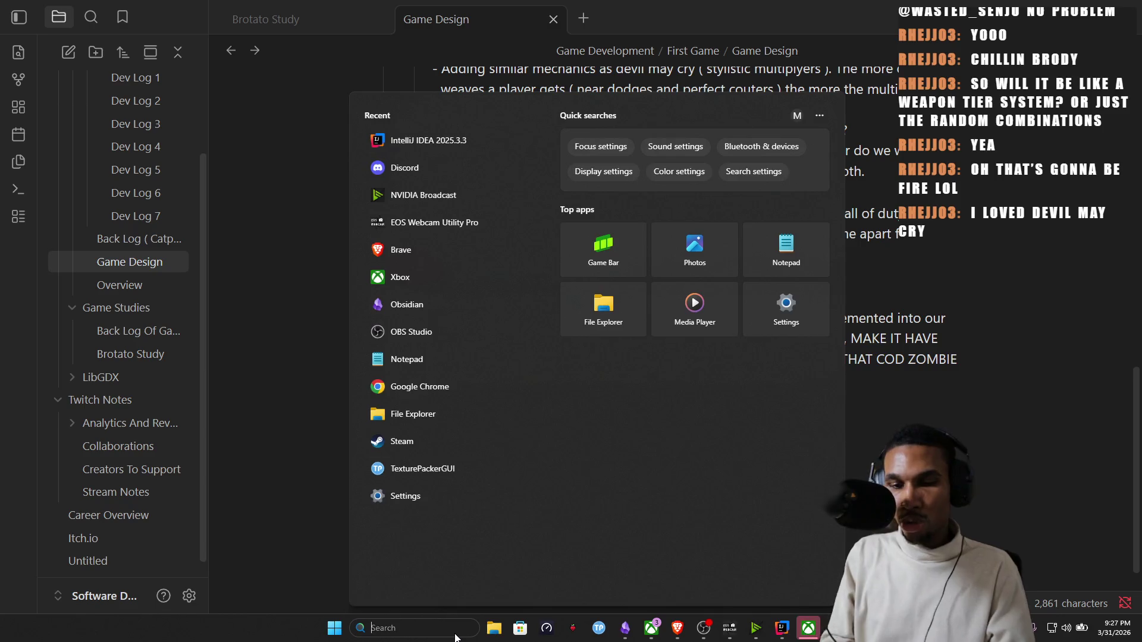
text(paint)
key(Return)
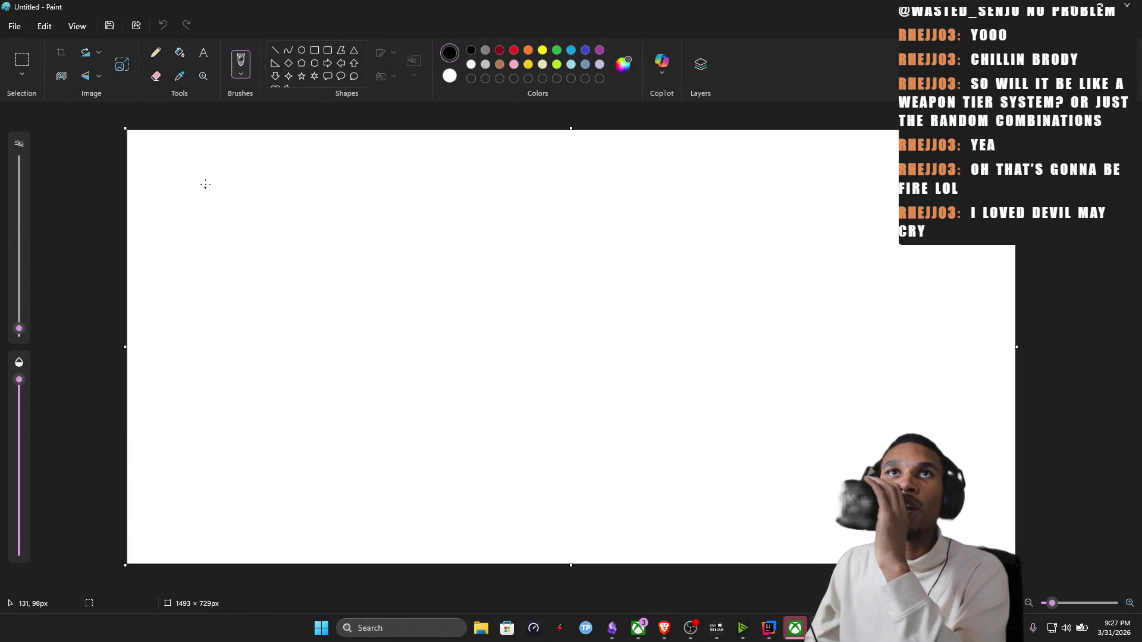
Sketch a rough square map outline with a small shape inside, repositioning that shape within the room.
mouse_move(206, 184)
mouse_down()
mouse_move(376, 185)
mouse_move(226, 178)
mouse_up()
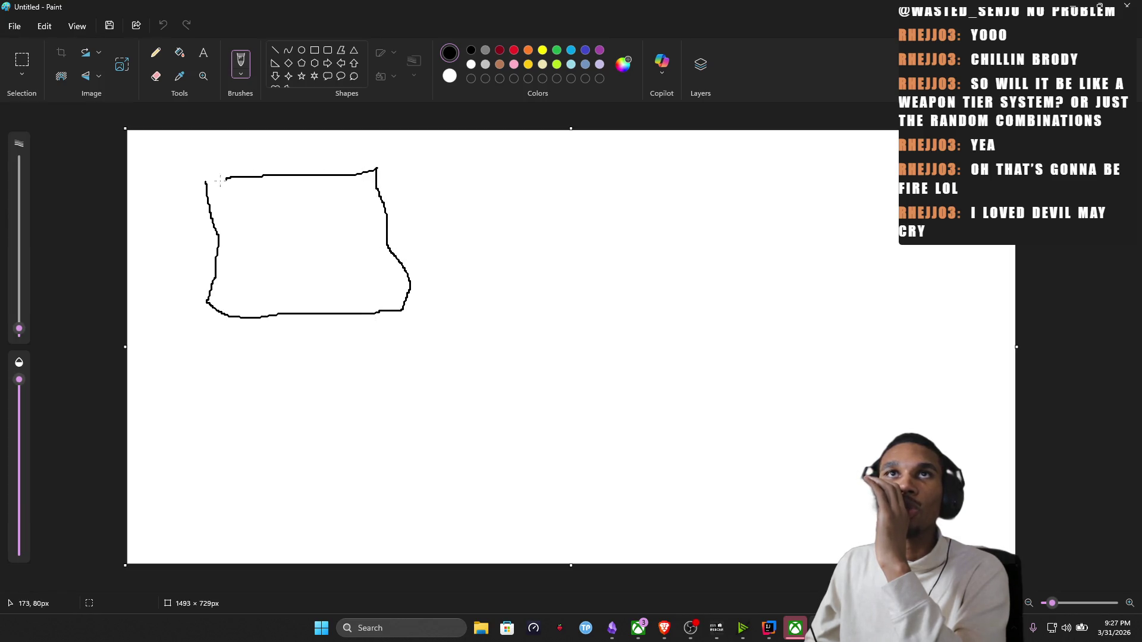
drag(276, 239, 271, 238)
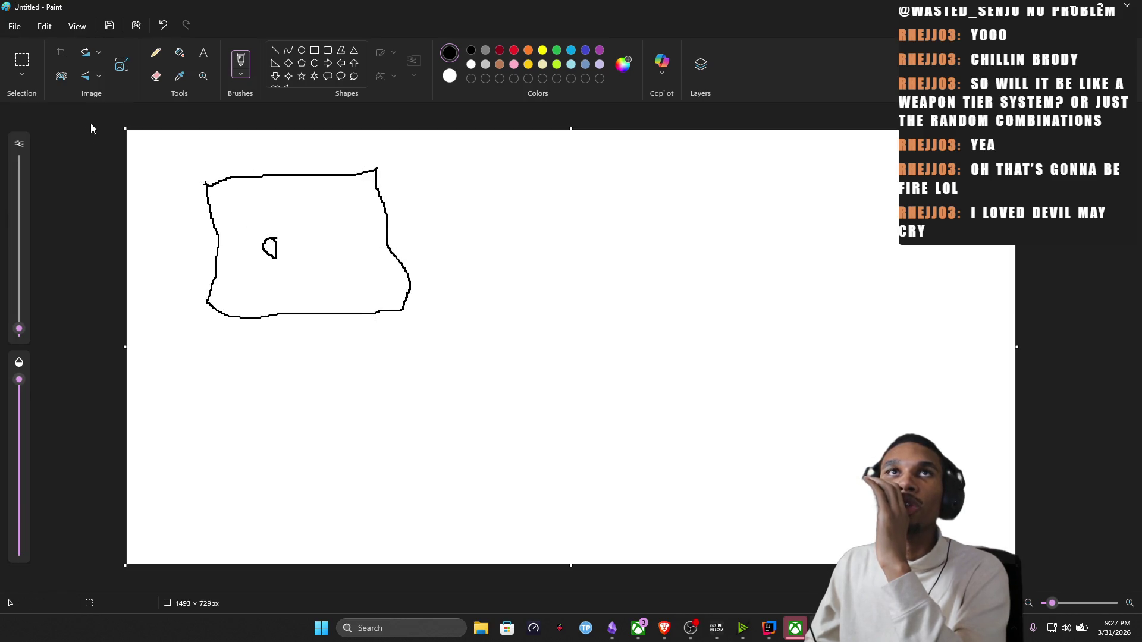
click(22, 59)
mouse_move(239, 227)
mouse_down()
mouse_move(301, 268)
mouse_move(344, 199)
mouse_move(366, 265)
mouse_move(306, 281)
mouse_move(282, 270)
mouse_move(300, 253)
mouse_up()
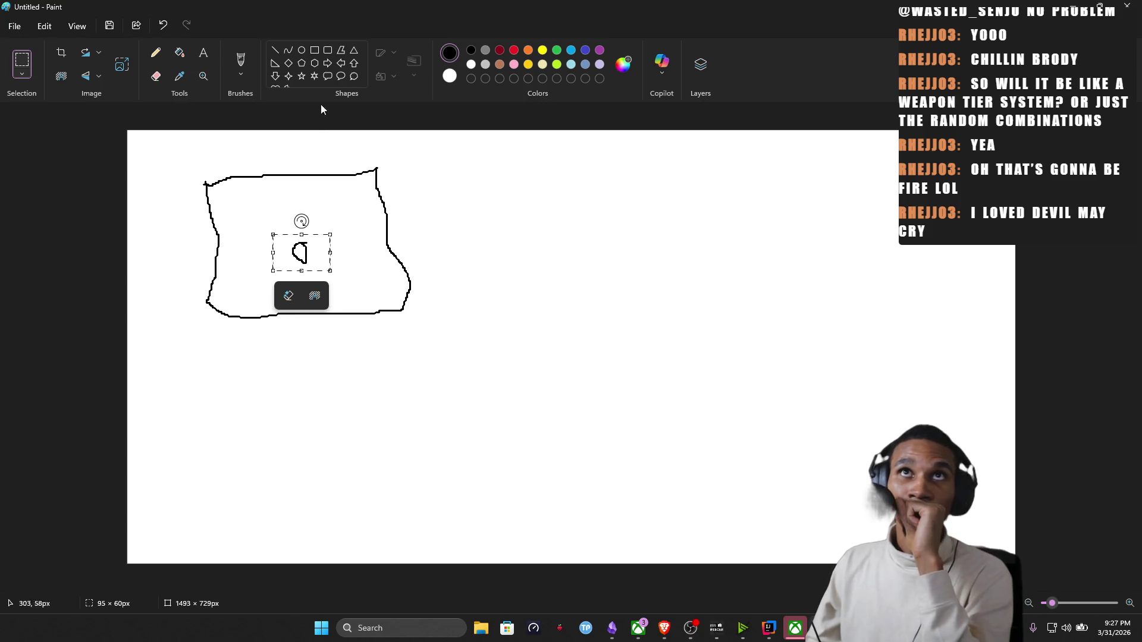
click(240, 61)
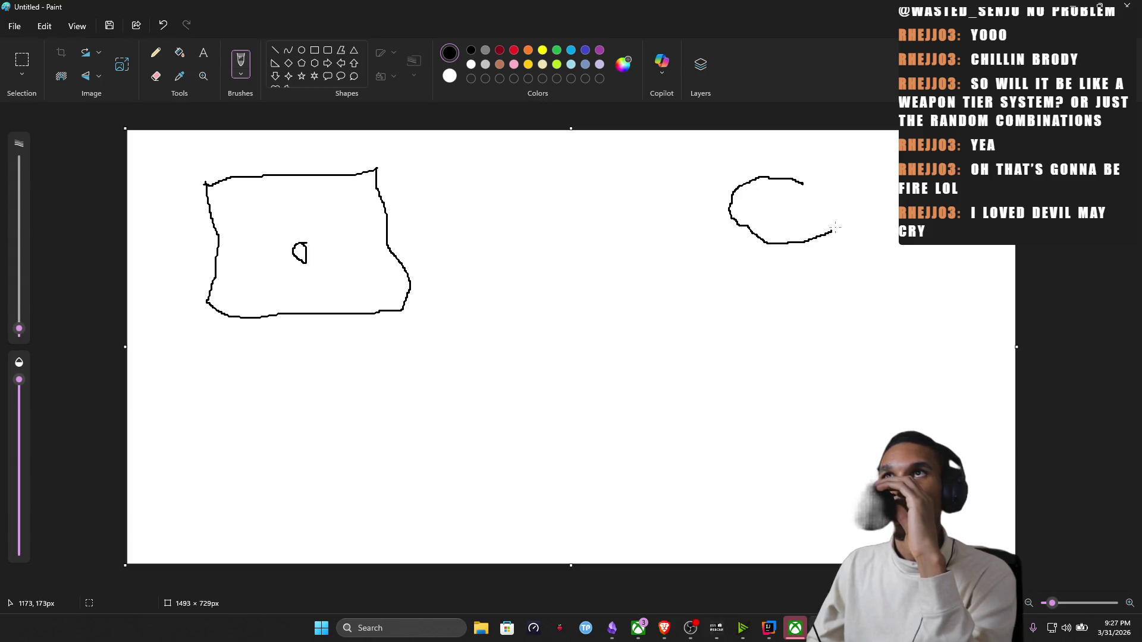
Draw four rough oval rooms: upper-right, middle, a large one at the right, and one lower down.
drag(740, 225, 803, 184)
mouse_move(623, 326)
mouse_down()
mouse_move(623, 355)
mouse_move(672, 284)
mouse_up()
drag(623, 312, 614, 328)
mouse_move(912, 350)
mouse_down()
mouse_move(1008, 375)
mouse_move(898, 347)
mouse_up()
mouse_move(708, 437)
mouse_down()
mouse_move(759, 529)
mouse_move(803, 438)
mouse_move(726, 427)
mouse_move(709, 442)
mouse_move(658, 379)
mouse_up()
Join the four rooms with freehand paths, including double links between top, middle and right rooms.
drag(726, 361, 772, 435)
mouse_move(721, 314)
mouse_down()
mouse_move(884, 308)
mouse_move(933, 332)
mouse_up()
mouse_move(909, 388)
mouse_down()
mouse_move(815, 395)
mouse_move(728, 368)
mouse_up()
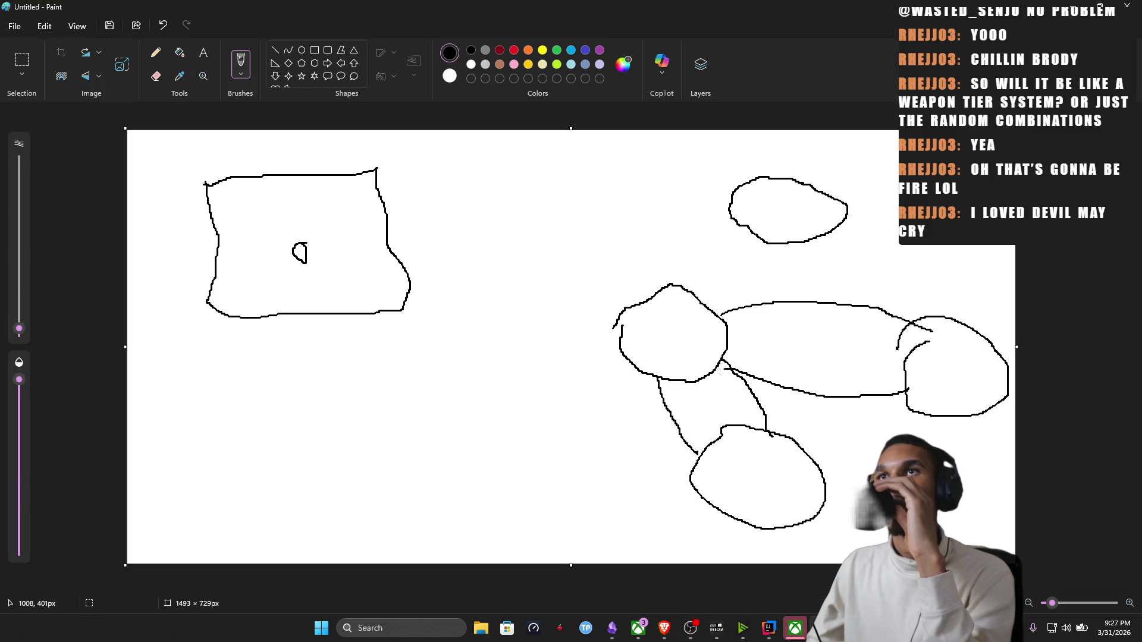
drag(905, 403, 798, 448)
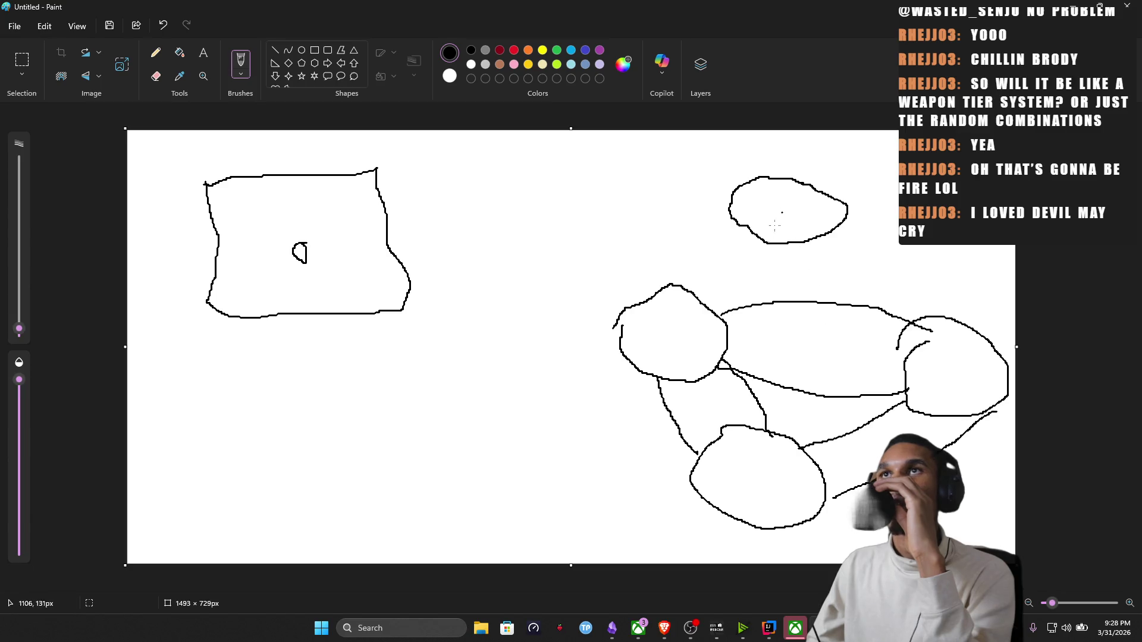
drag(764, 238, 732, 315)
drag(728, 204, 647, 296)
drag(814, 240, 912, 323)
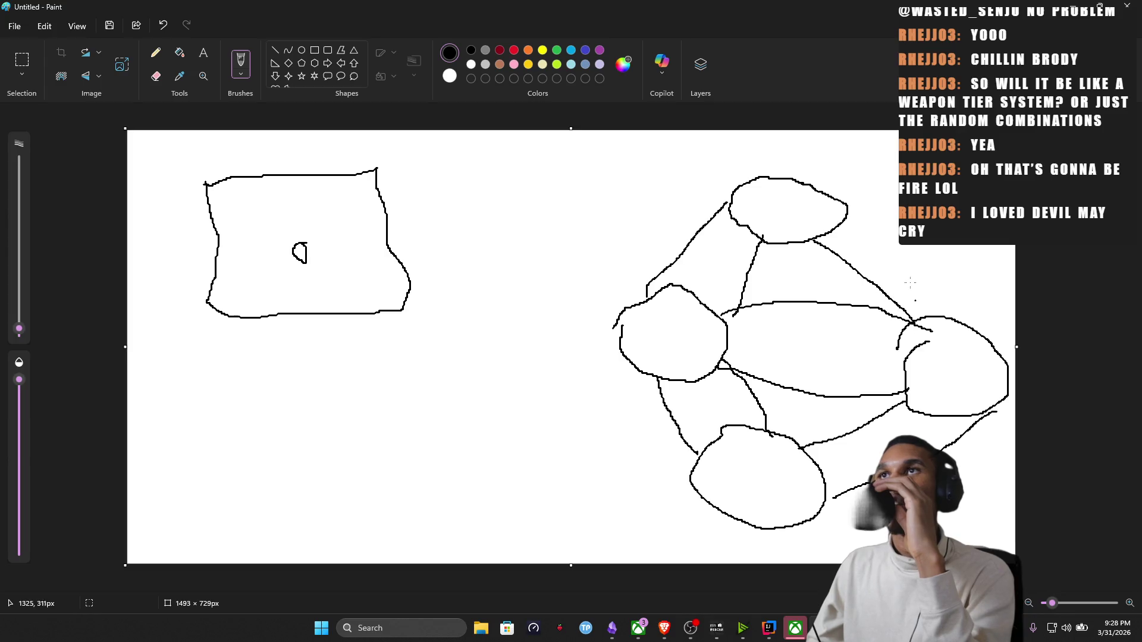
drag(866, 214, 964, 314)
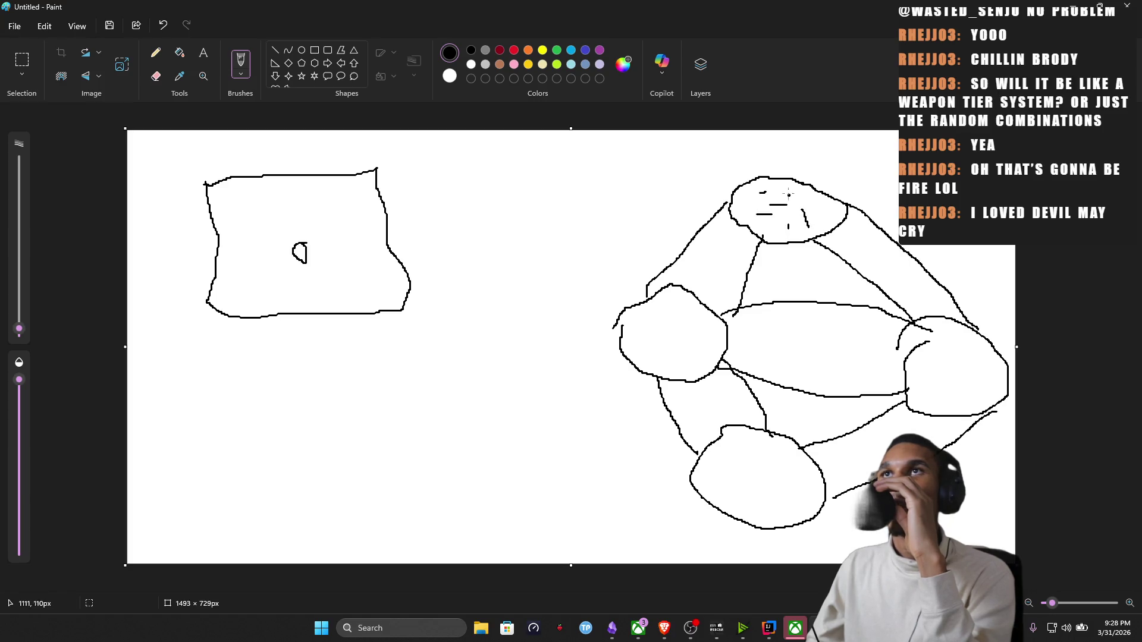
Hatch the inside of all four rooms, then start a new room lower-middle with a path leading up.
drag(839, 219, 817, 216)
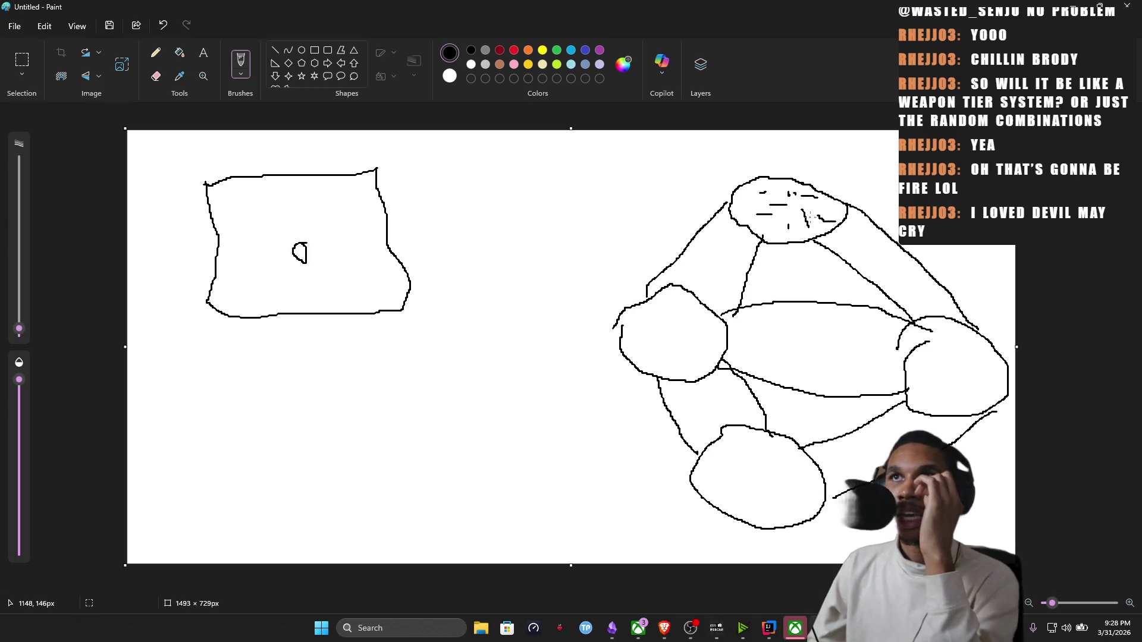
mouse_move(669, 313)
mouse_down()
mouse_move(654, 313)
mouse_move(639, 344)
mouse_move(719, 342)
mouse_up()
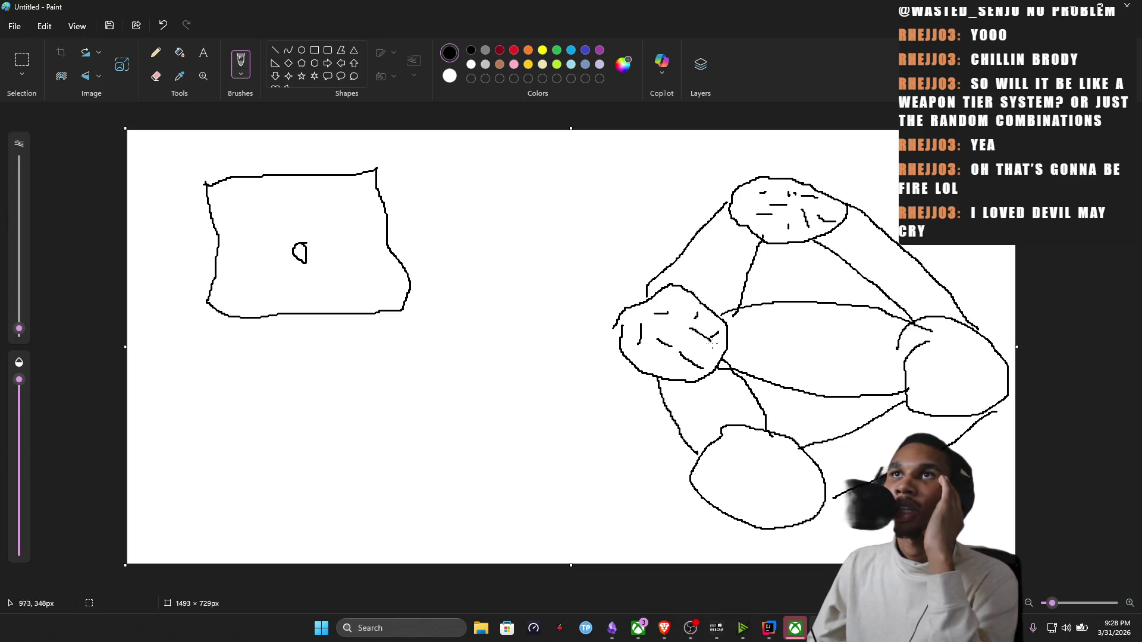
drag(724, 462, 810, 509)
drag(777, 452, 798, 460)
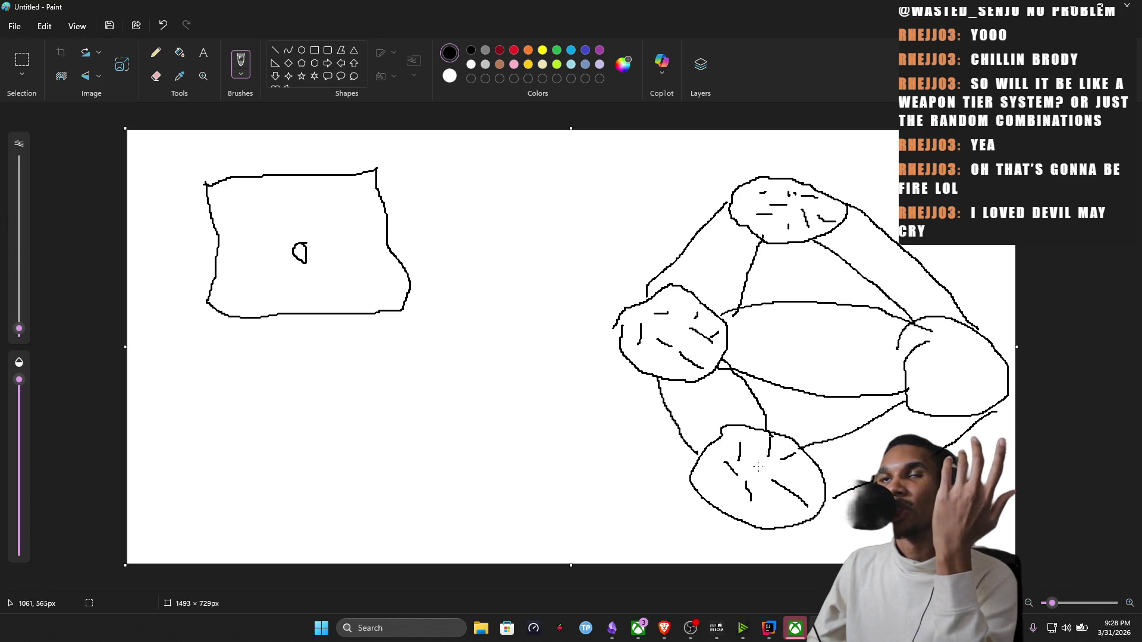
mouse_move(959, 346)
mouse_down()
mouse_move(959, 373)
mouse_move(975, 369)
mouse_move(962, 410)
mouse_move(931, 360)
mouse_up()
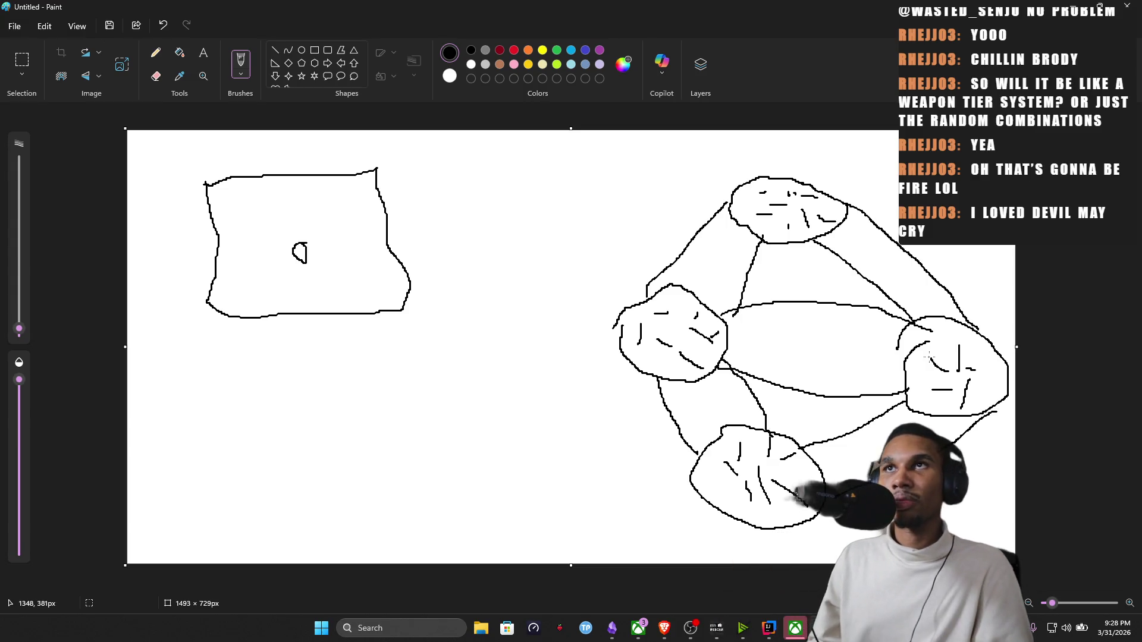
mouse_move(352, 486)
mouse_down()
mouse_move(367, 552)
mouse_move(363, 473)
mouse_move(414, 421)
mouse_move(426, 432)
mouse_up()
mouse_move(421, 355)
mouse_down()
mouse_move(460, 415)
mouse_move(497, 354)
mouse_move(426, 348)
mouse_move(488, 269)
mouse_move(516, 304)
mouse_up()
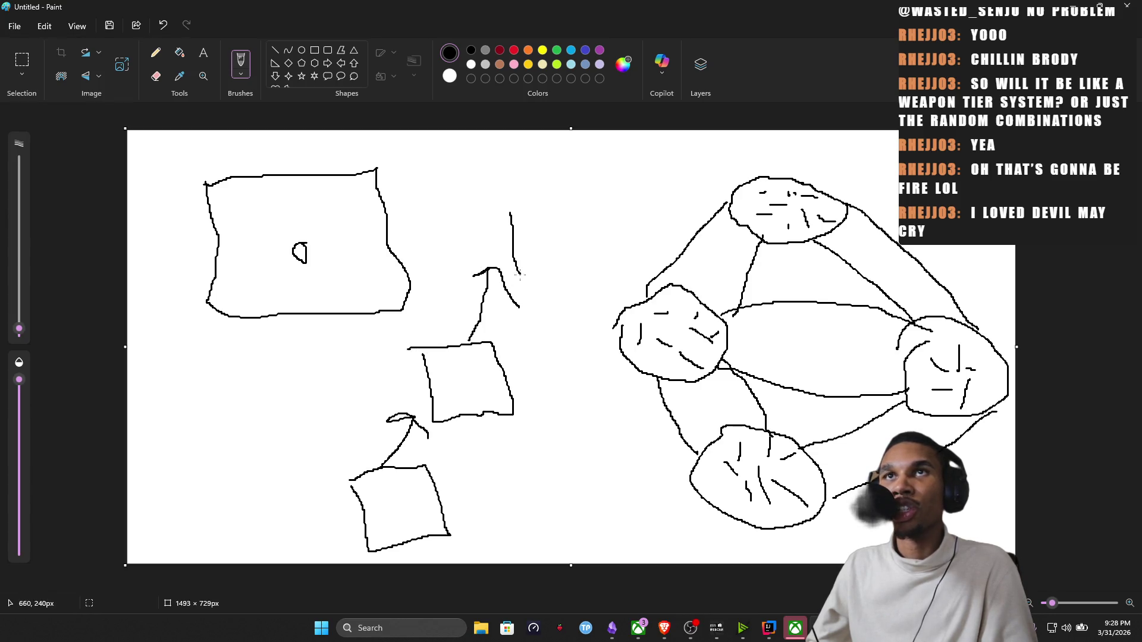
Outline another room above the lower one and undo a mis-drawn long winding path.
mouse_move(589, 221)
mouse_down()
mouse_move(539, 190)
mouse_move(529, 238)
mouse_up()
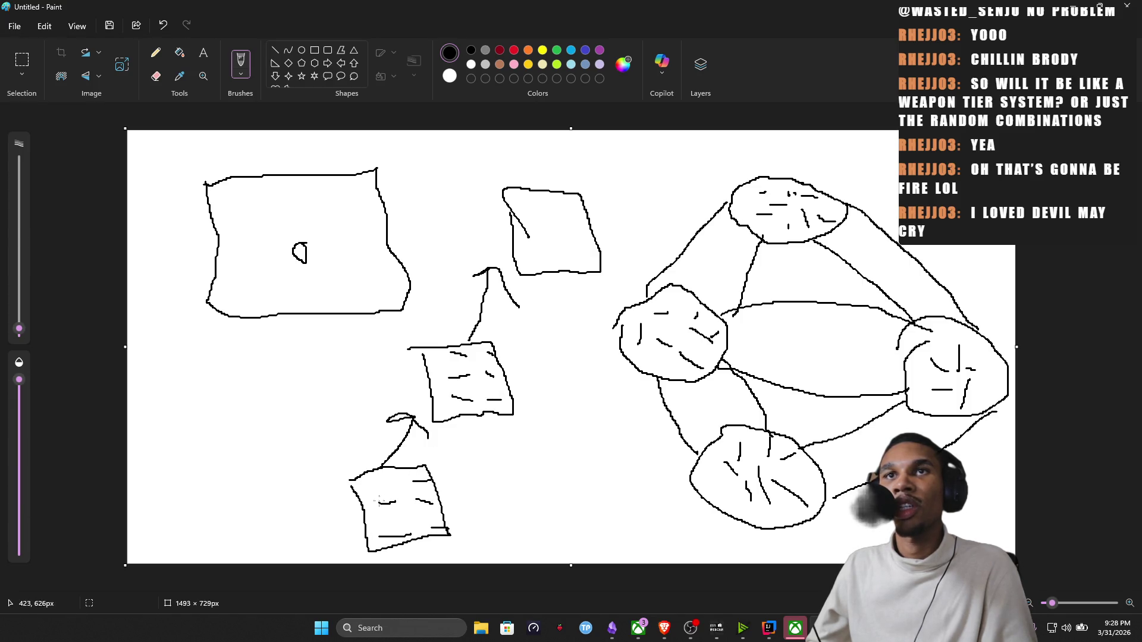
mouse_move(573, 294)
mouse_down()
mouse_move(533, 461)
mouse_move(463, 484)
mouse_move(489, 511)
mouse_up()
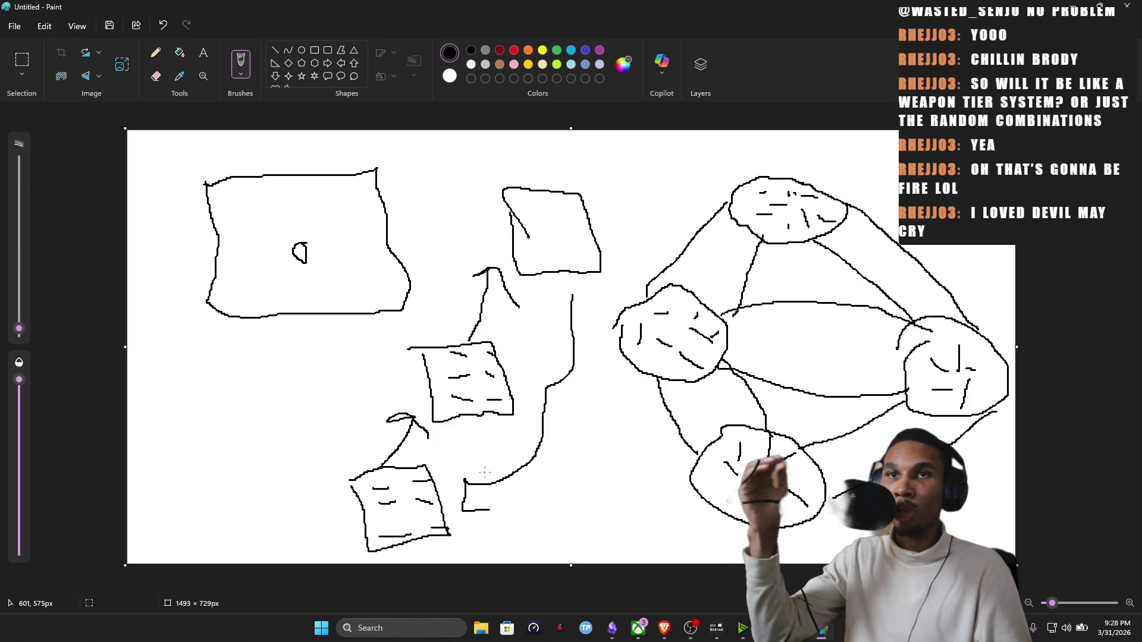
key(ctrl+z)
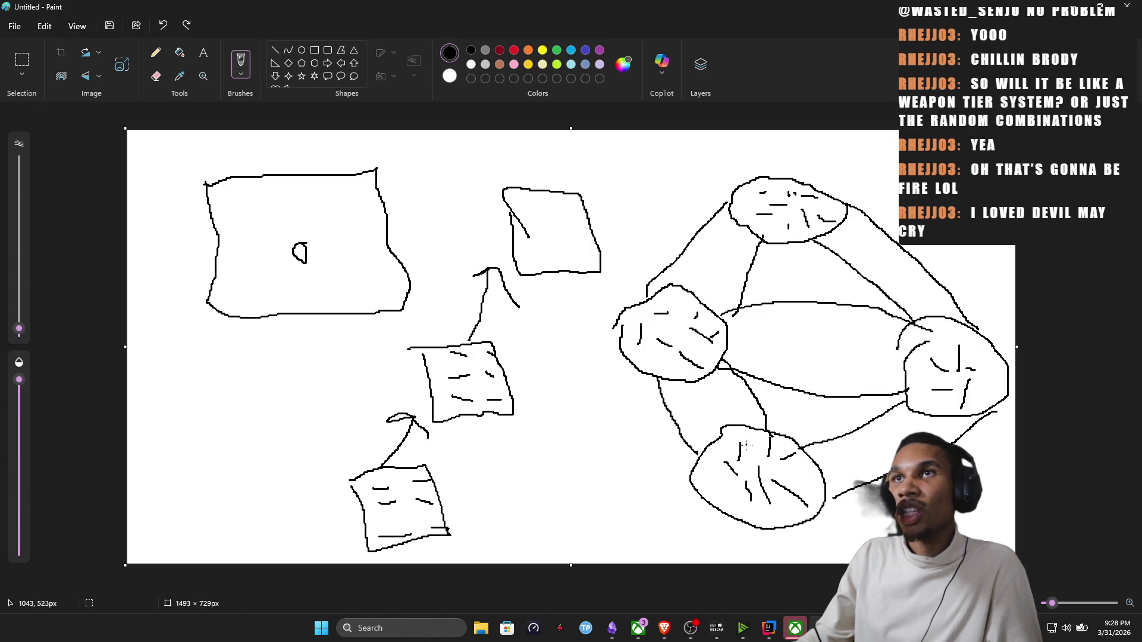
Add crisscrossing links in the right-hand room cluster and switch back to the Game Design note.
mouse_move(702, 403)
mouse_down()
mouse_move(690, 370)
mouse_move(736, 349)
mouse_move(959, 364)
mouse_move(964, 386)
mouse_move(825, 348)
mouse_move(728, 340)
mouse_move(700, 227)
mouse_move(728, 254)
mouse_move(684, 336)
mouse_up()
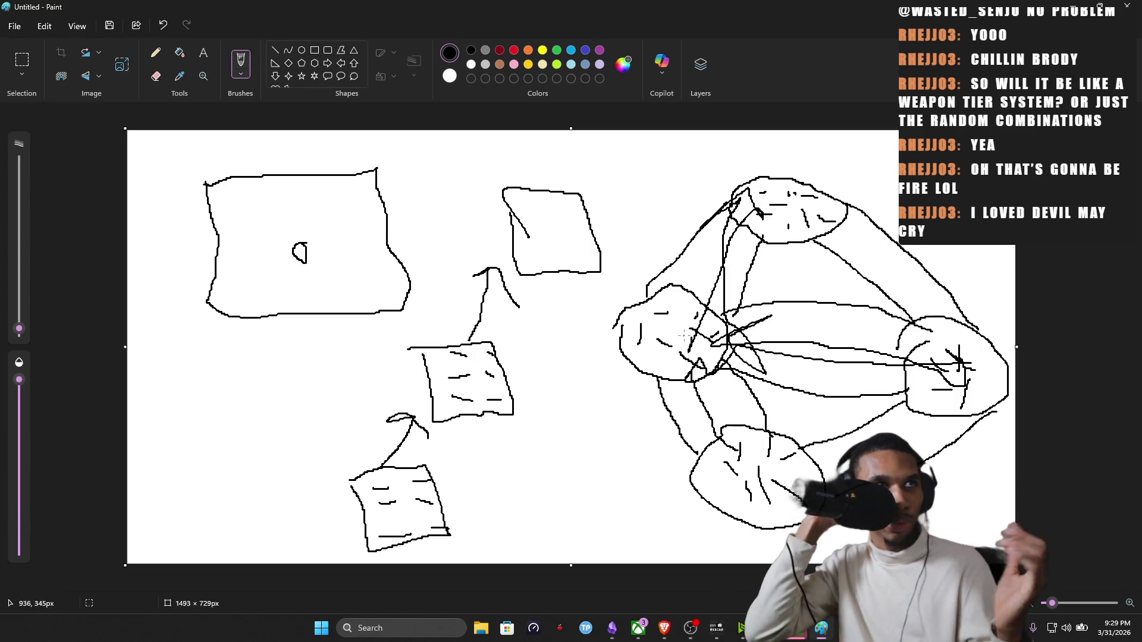
mouse_move(875, 166)
mouse_down()
mouse_move(895, 195)
mouse_move(897, 162)
mouse_up()
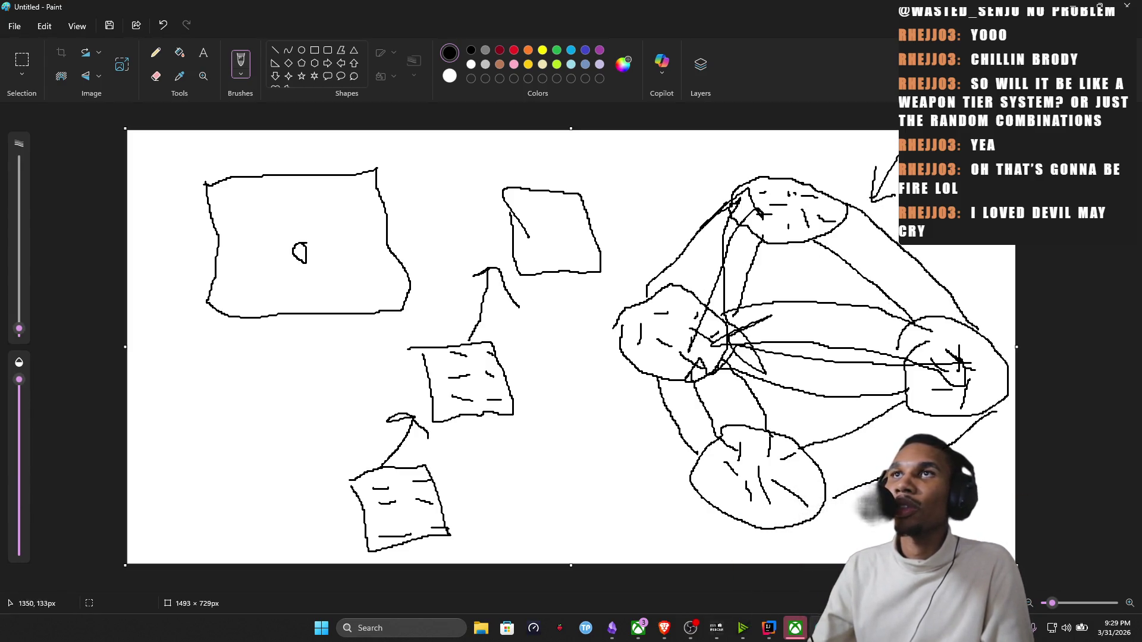
key(alt+Tab)
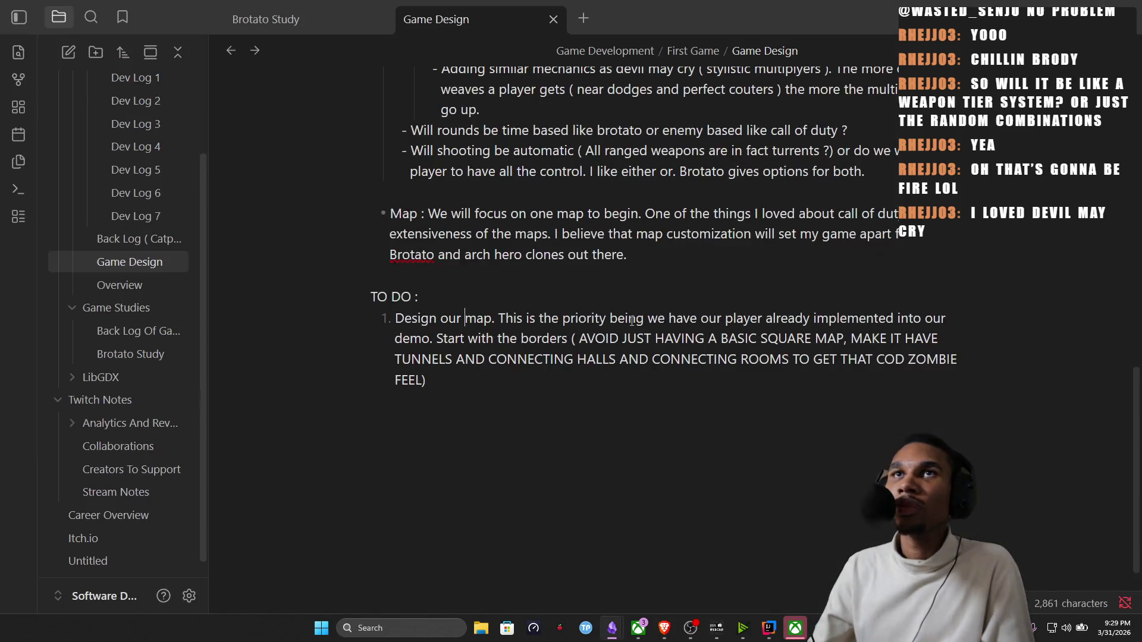
text(We want multiple connecting mini maps that a player a)
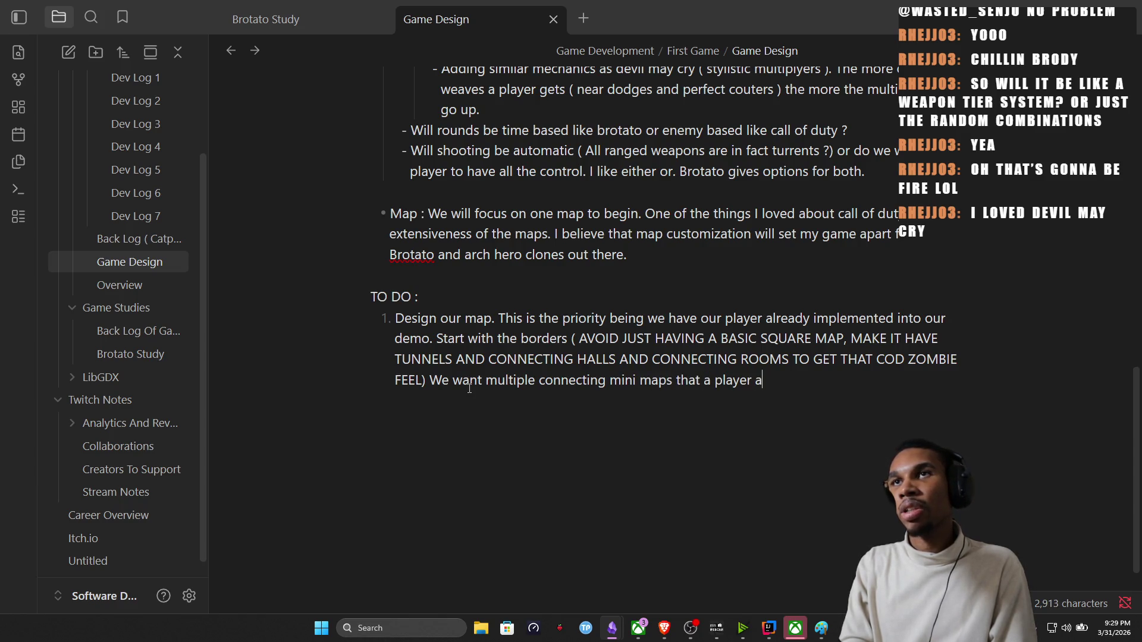
Finish the map to-do text rejecting Archero's linear and Brotato's square maps, adding a blank line below.
key(BackSpace)
key(BackSpace)
text(can )
text(always )
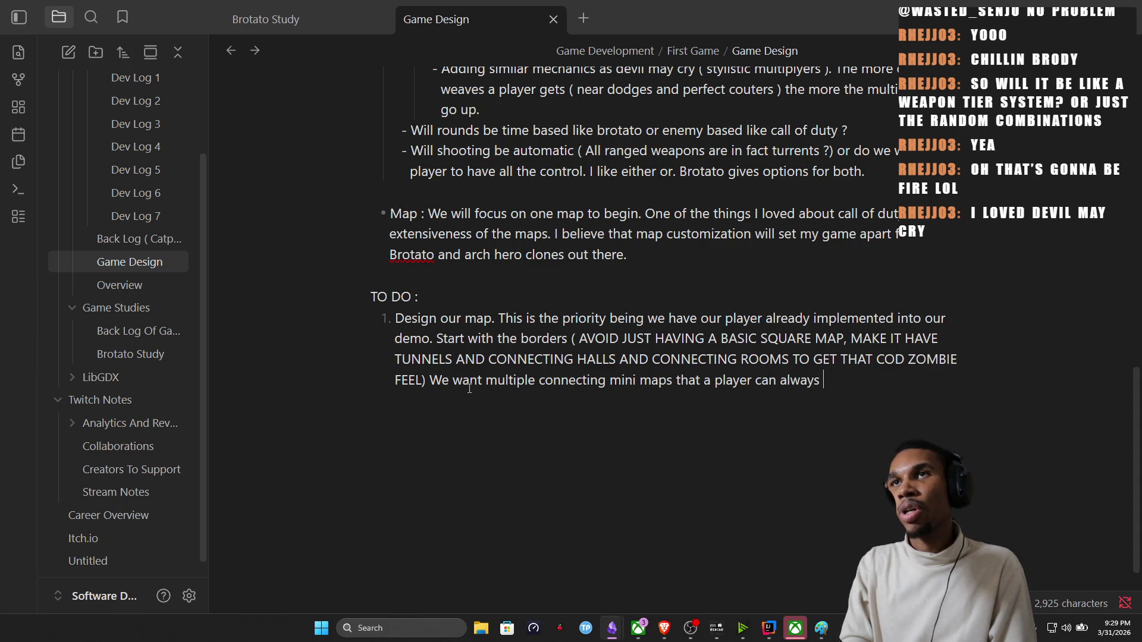
text(go back to )
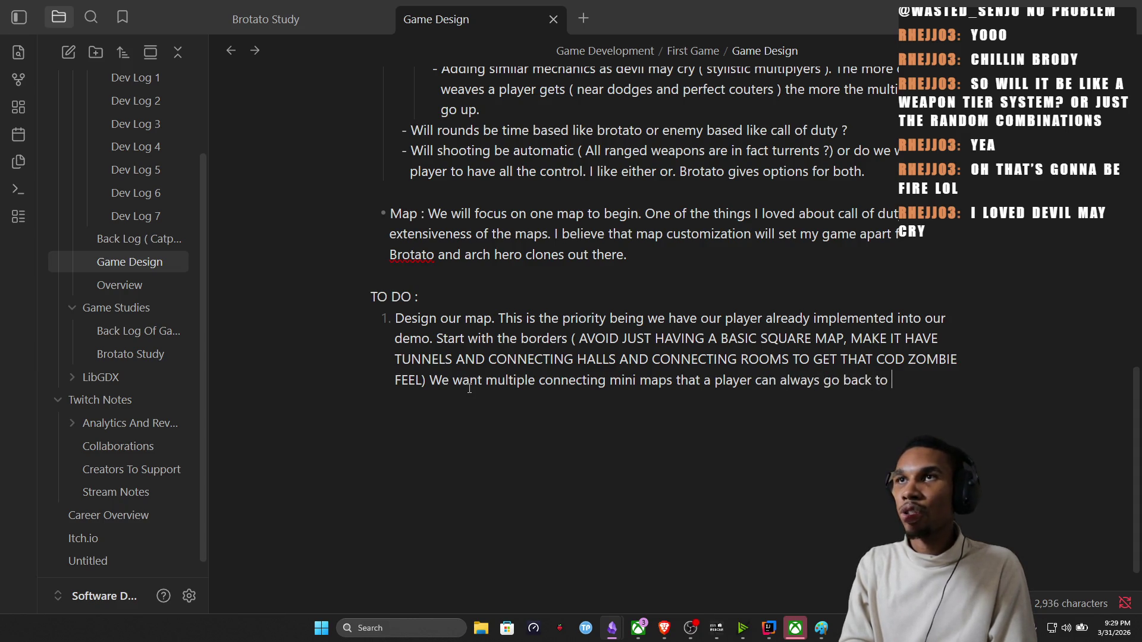
text(. We want to )
text(avoid the )
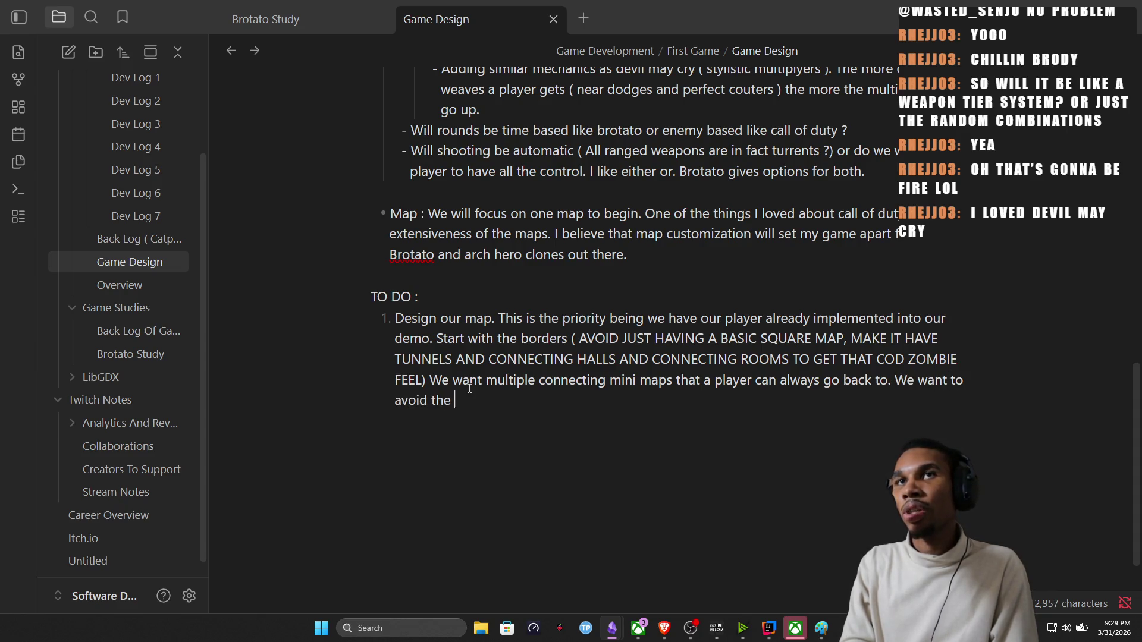
text(pping style we see in)
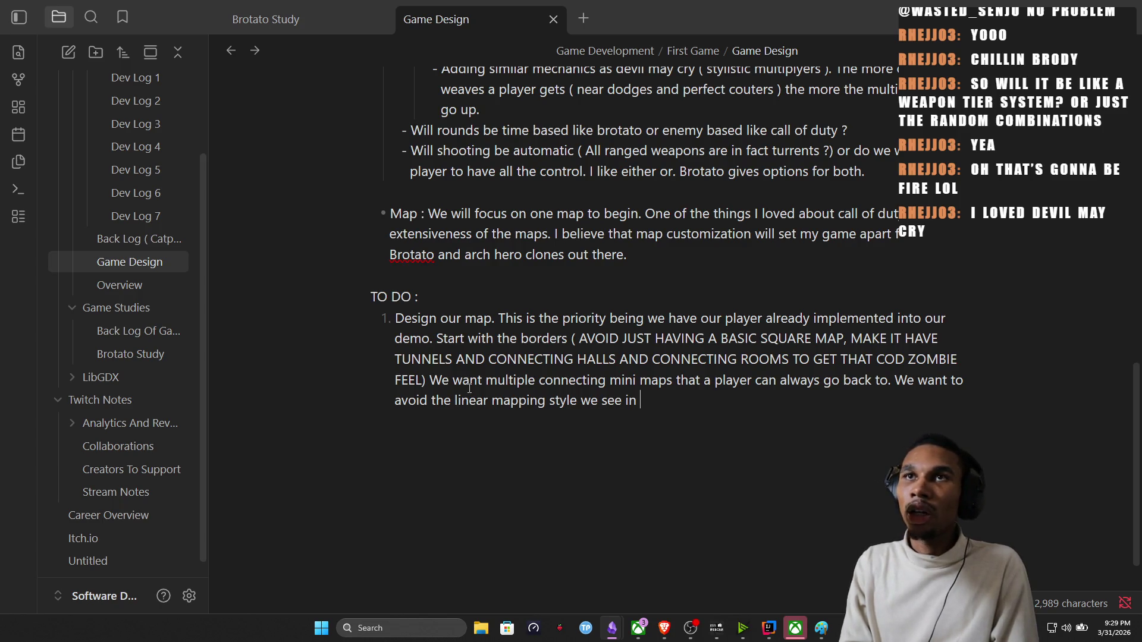
text(ch her)
text(o and the pla)
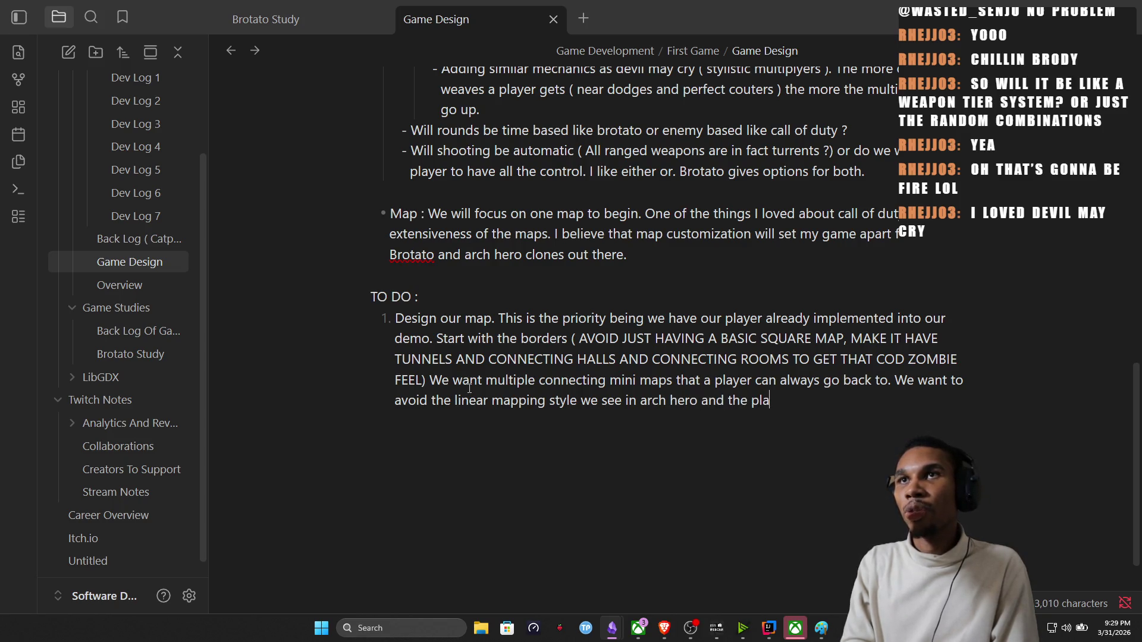
text(map )
text(brota)
text(to.)
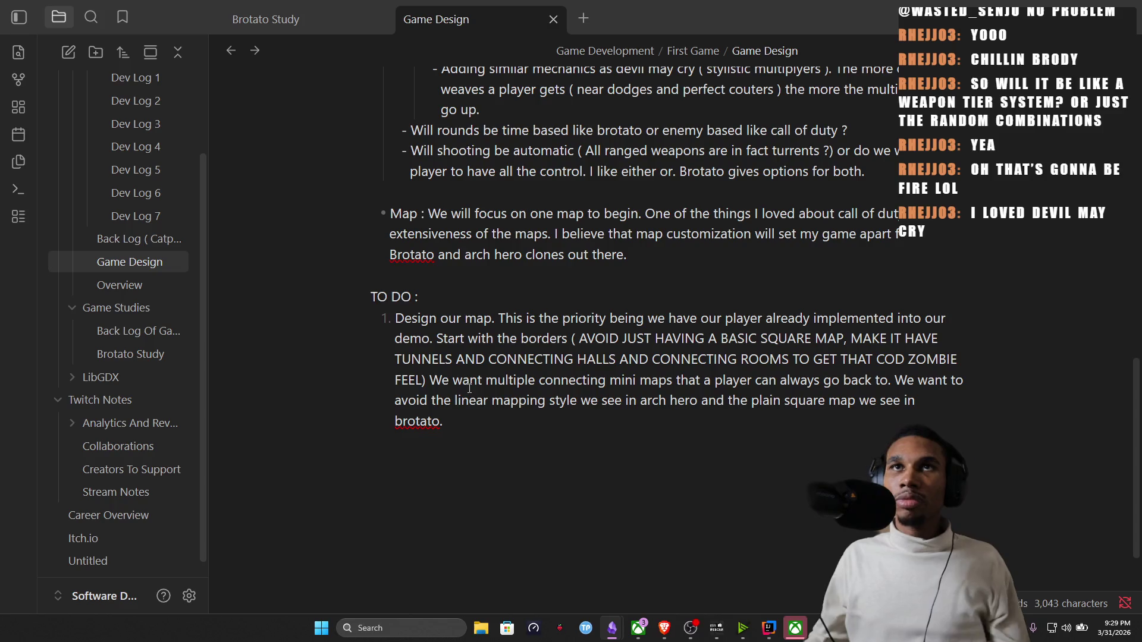
click(681, 257)
key(Return)
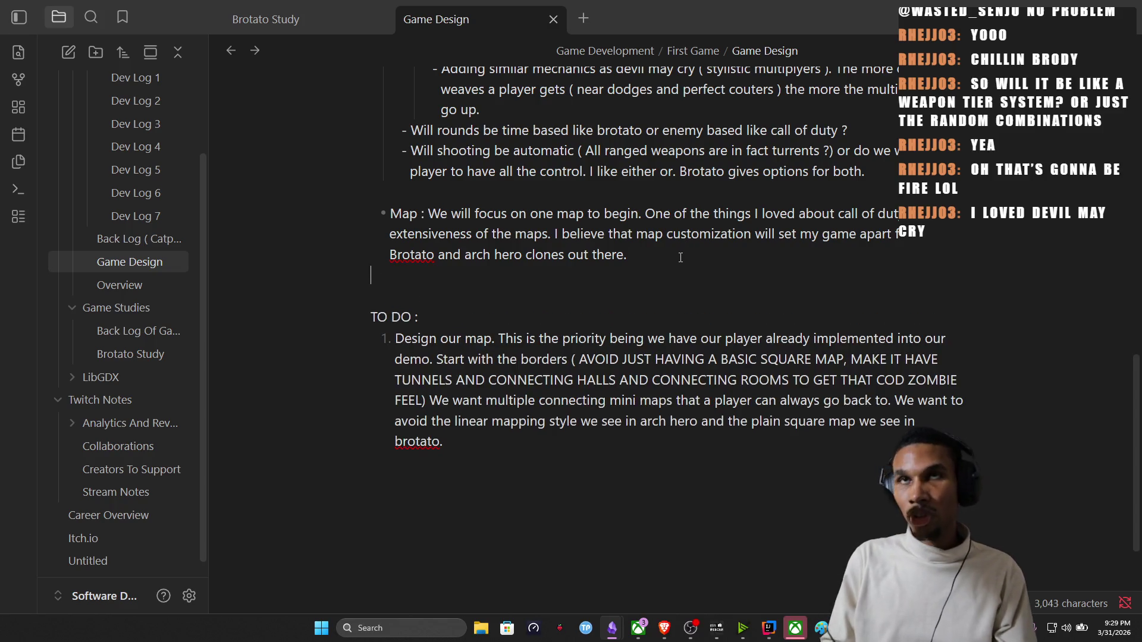
Add an indented sub-bullet under Map about the NYC subway system and Times Square, then go find an image.
key(BackSpace)
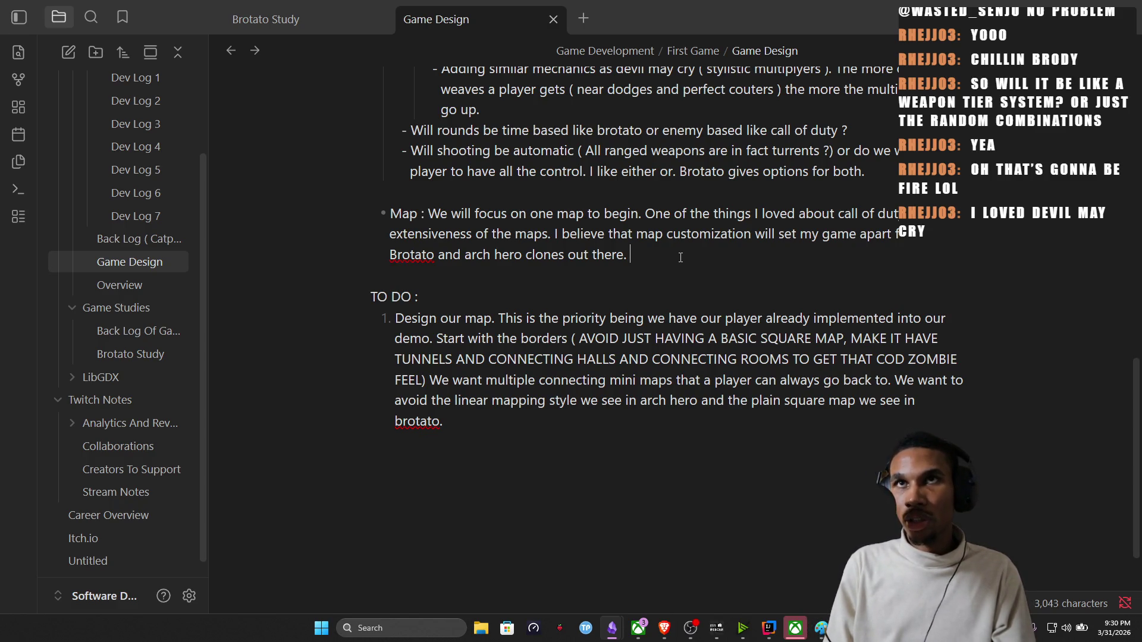
key(Return)
key(Tab)
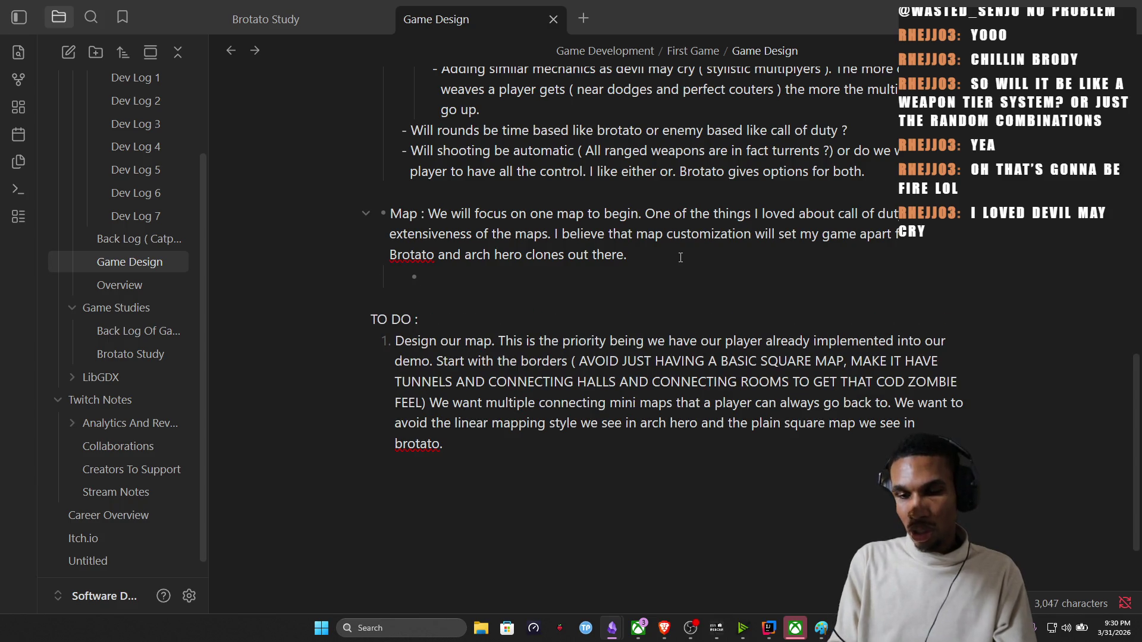
text(Think of t)
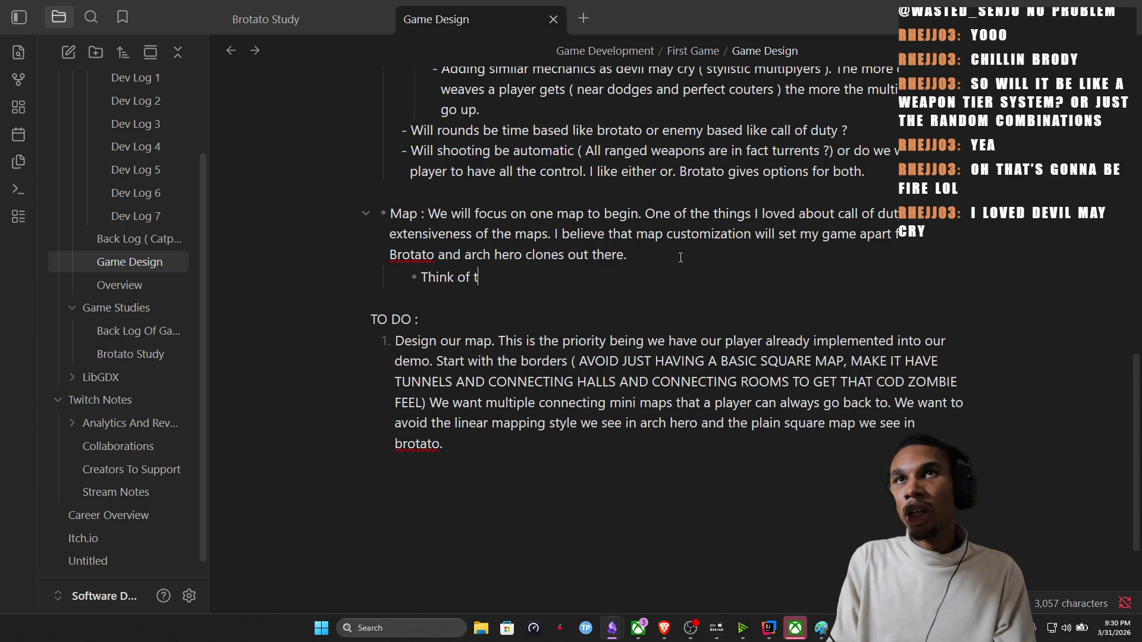
text(way)
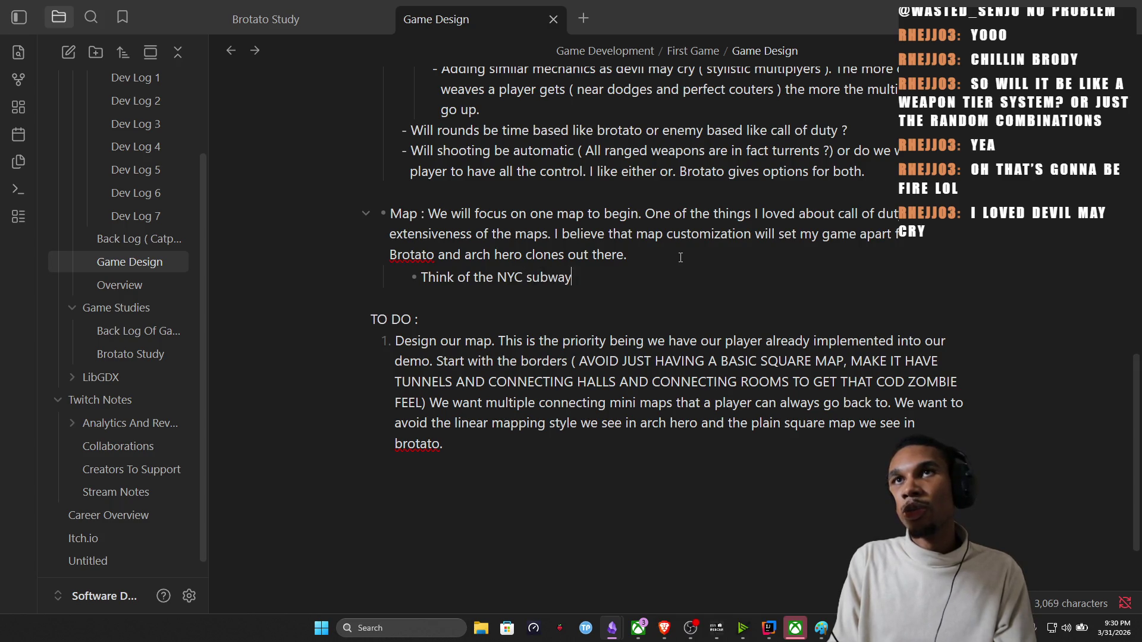
text( system)
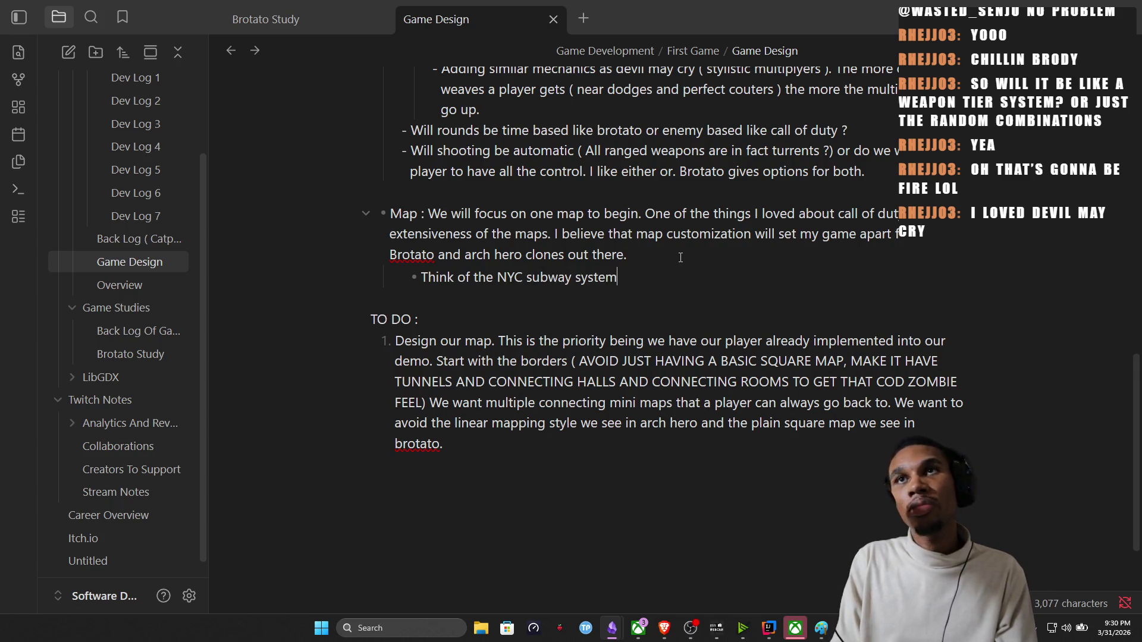
text(, maybe we)
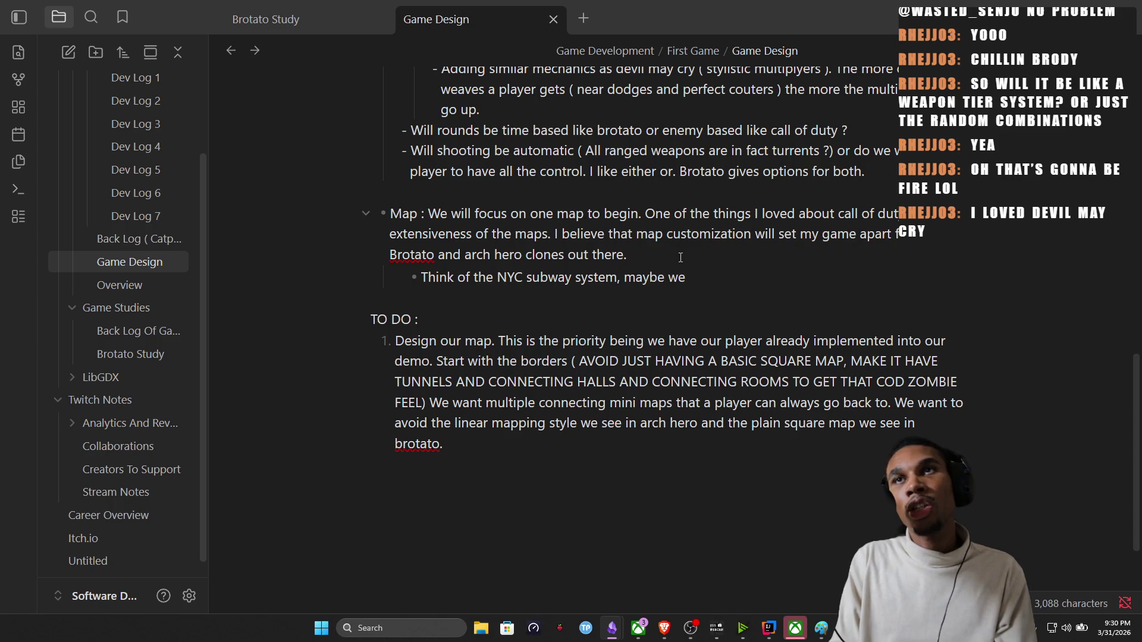
text( do time square ?)
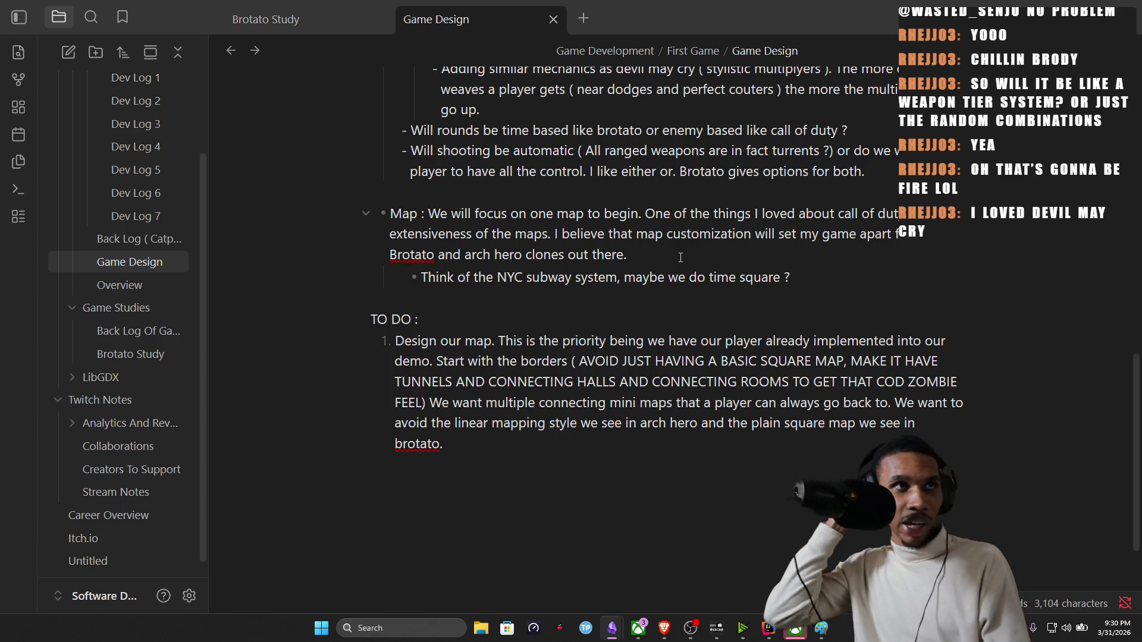
click(664, 629)
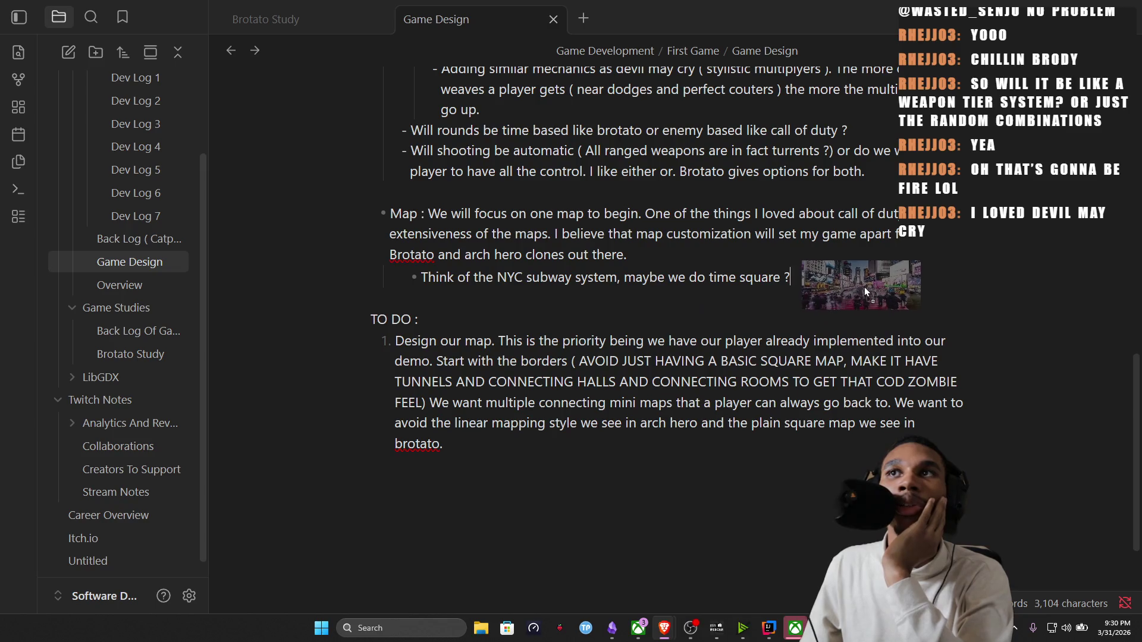
Embed times-square.webp under the subway idea and a subway platform photo on a new bullet below it.
drag(205, 346, 865, 287)
scroll(601, 324, down, 2)
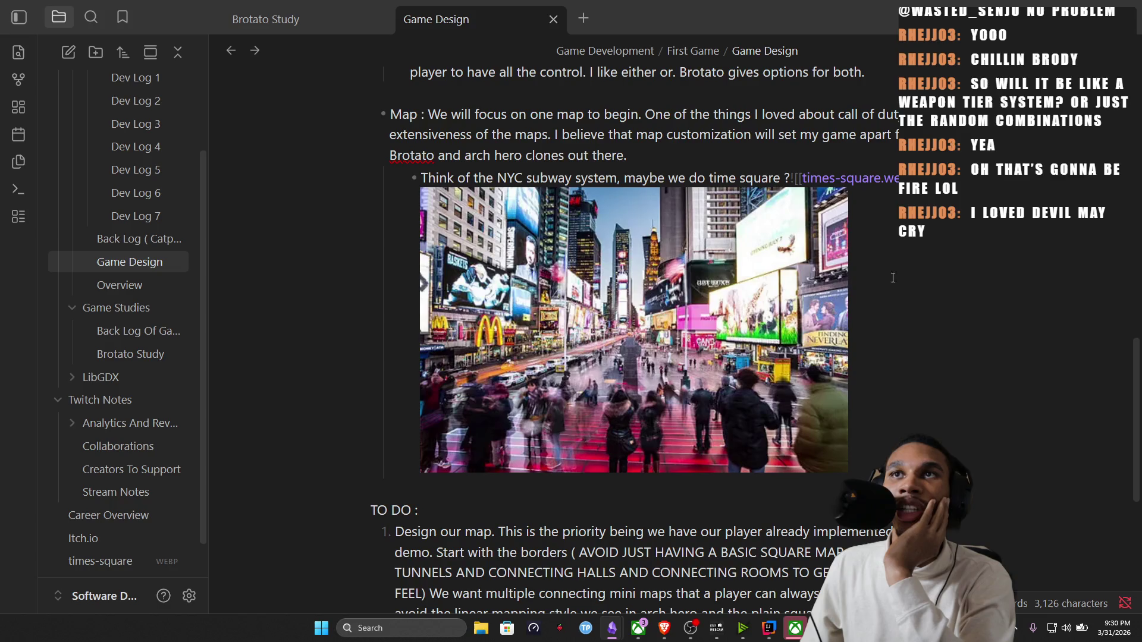
scroll(507, 241, down, 2)
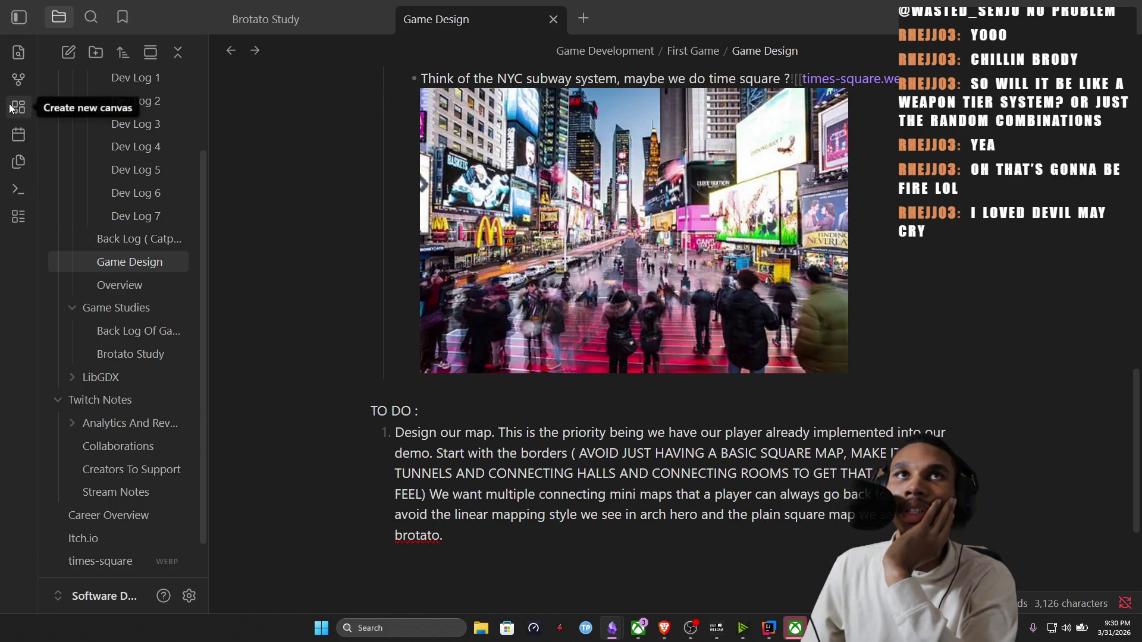
right_click(923, 237)
click(835, 245)
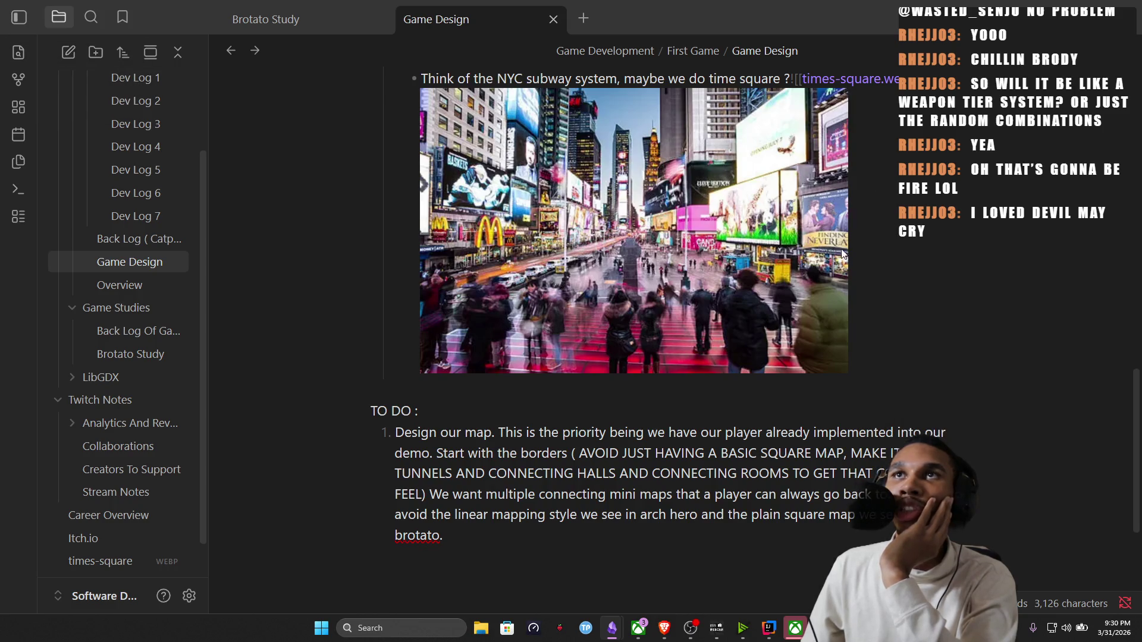
key(Return)
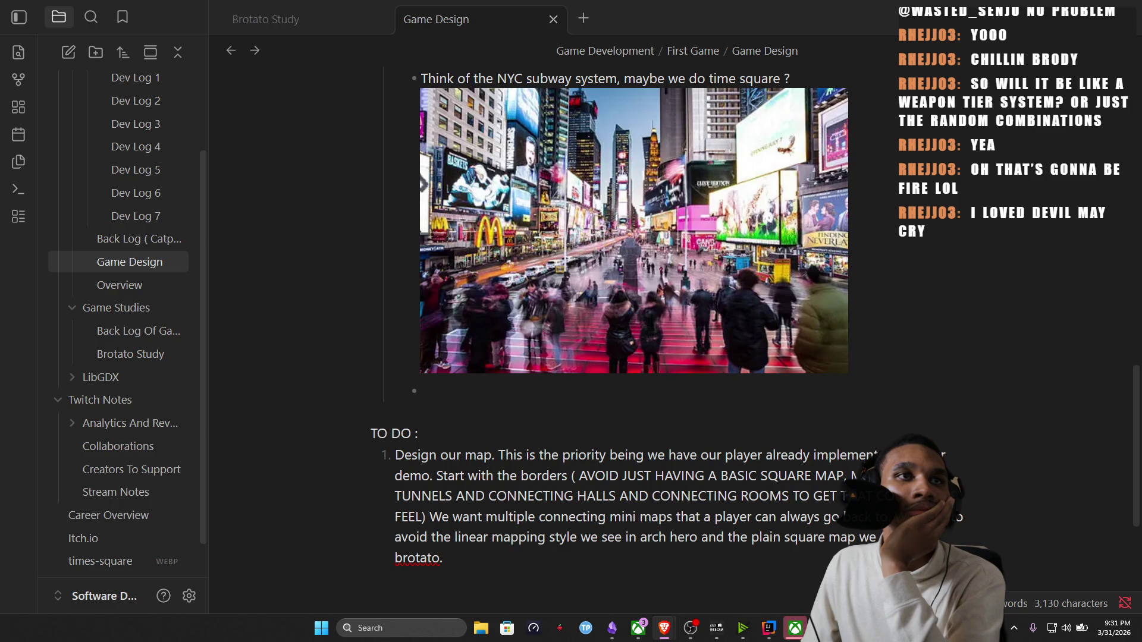
drag(100, 560, 603, 397)
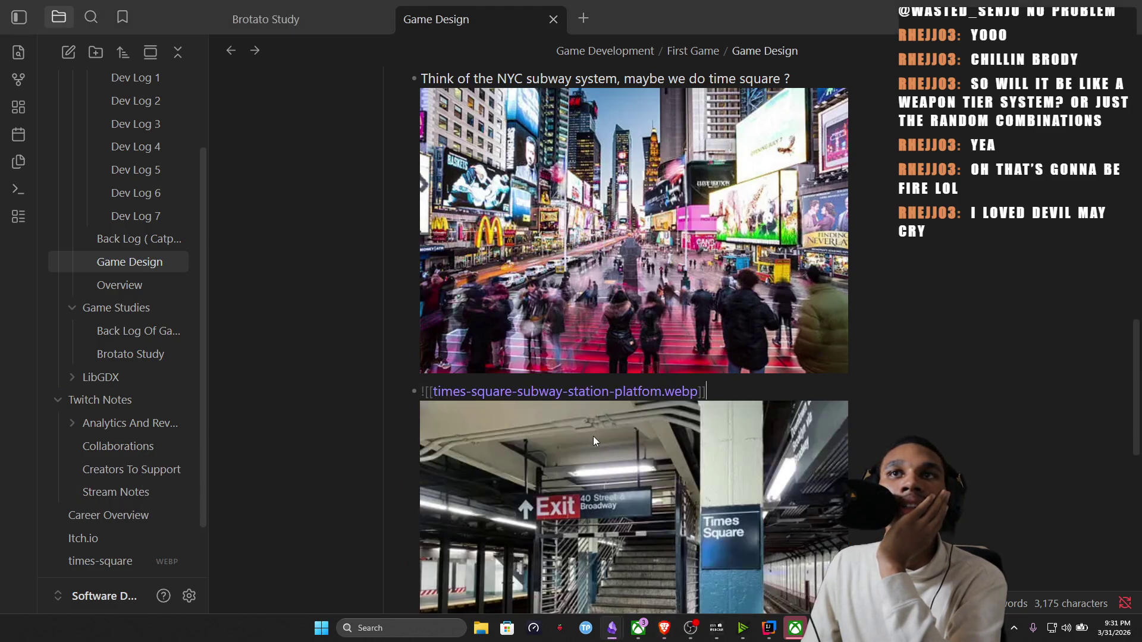
scroll(588, 465, down, 2)
scroll(624, 479, up, 2)
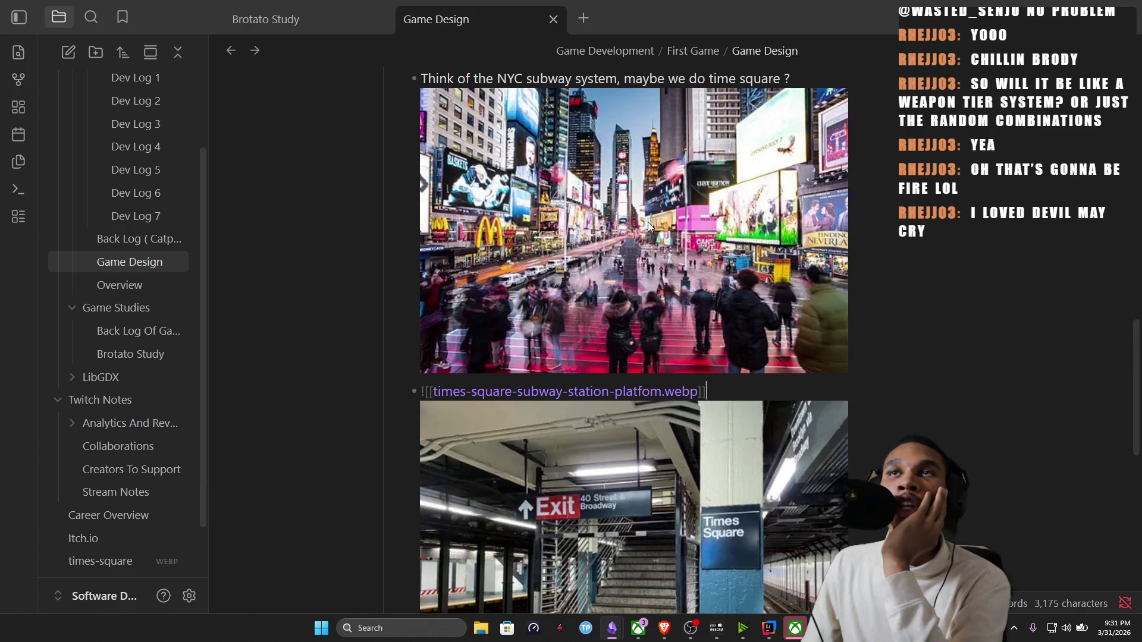
scroll(644, 269, down, 2)
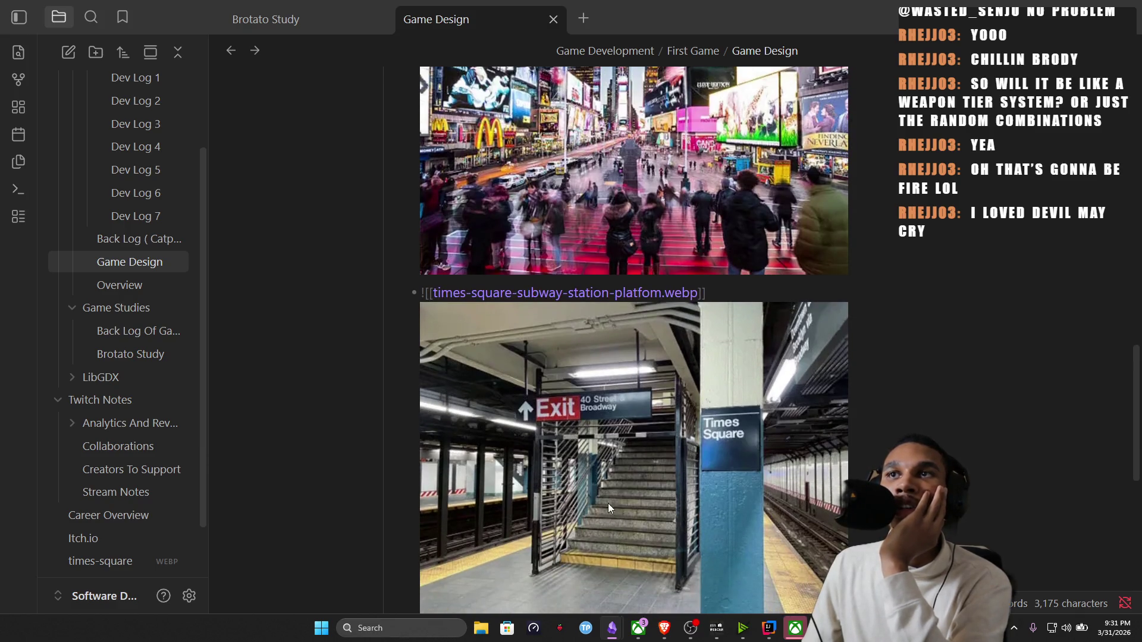
scroll(608, 514, down, 4)
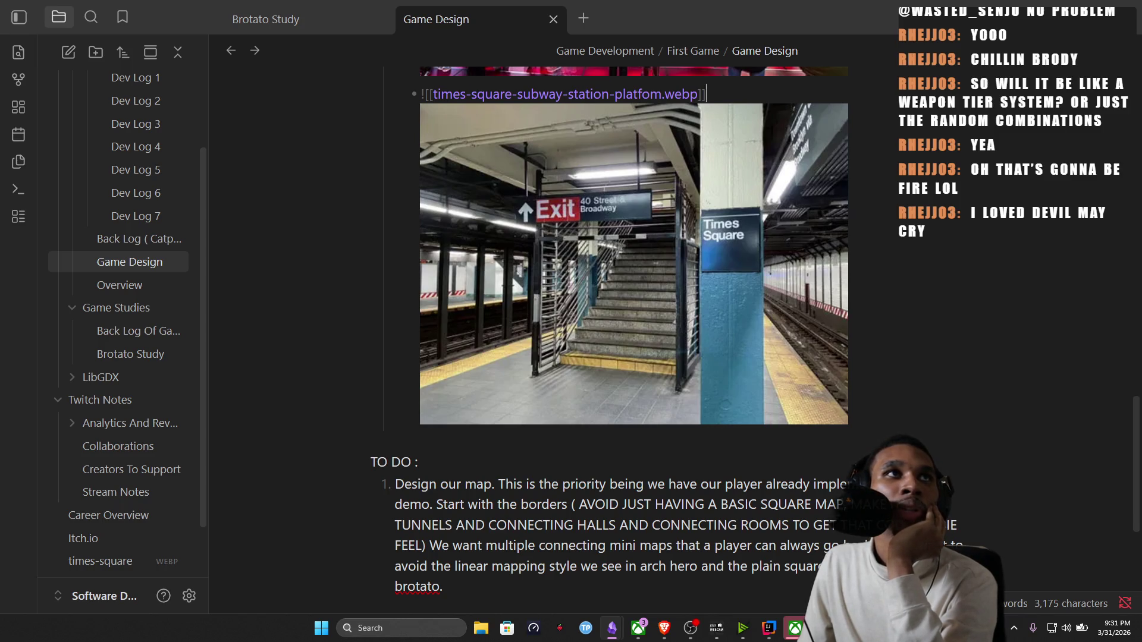
Switch away to the streaming software for a break, leaving the Game Design note unchanged.
key(alt+Tab)
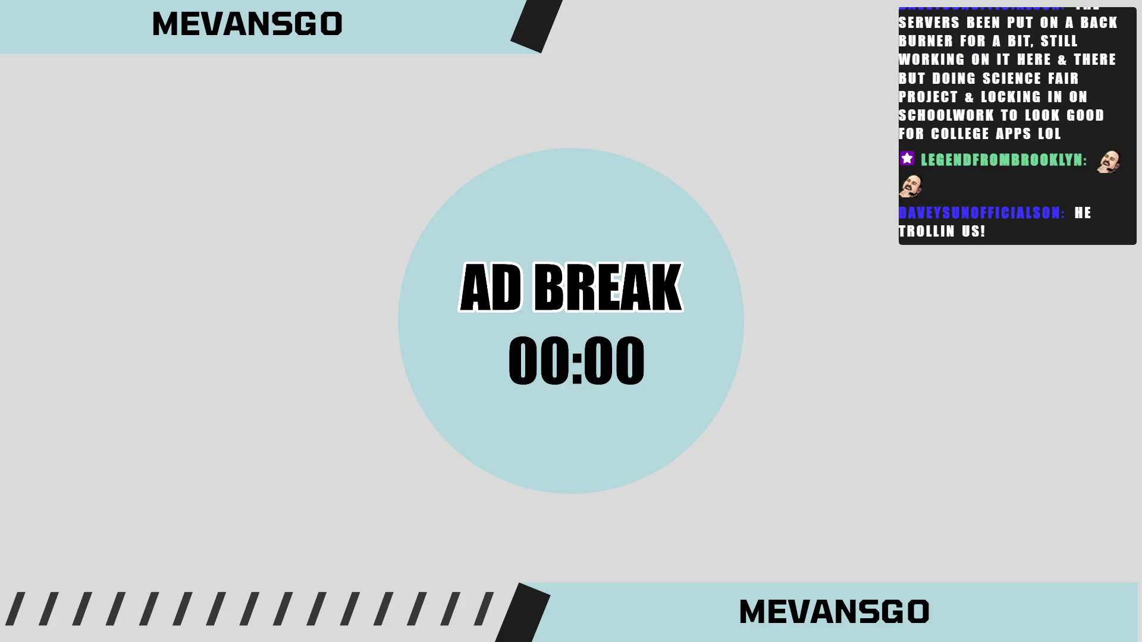
Set the stream back to the Live scene, return to Obsidian and bring up the First Game folder options.
click(500, 274)
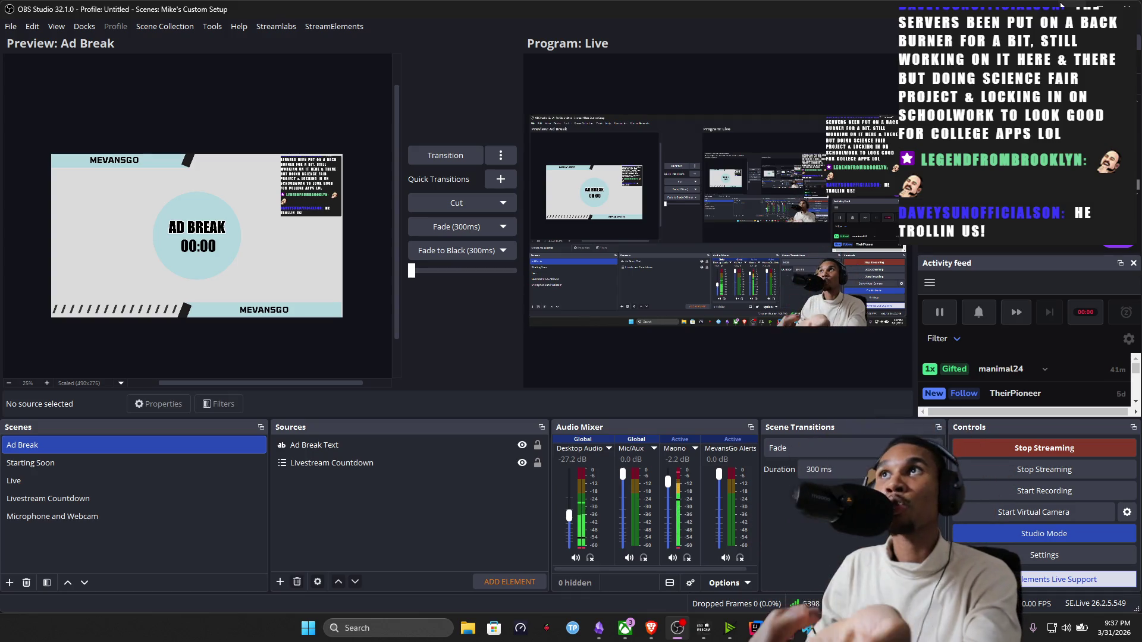
key(alt+Tab)
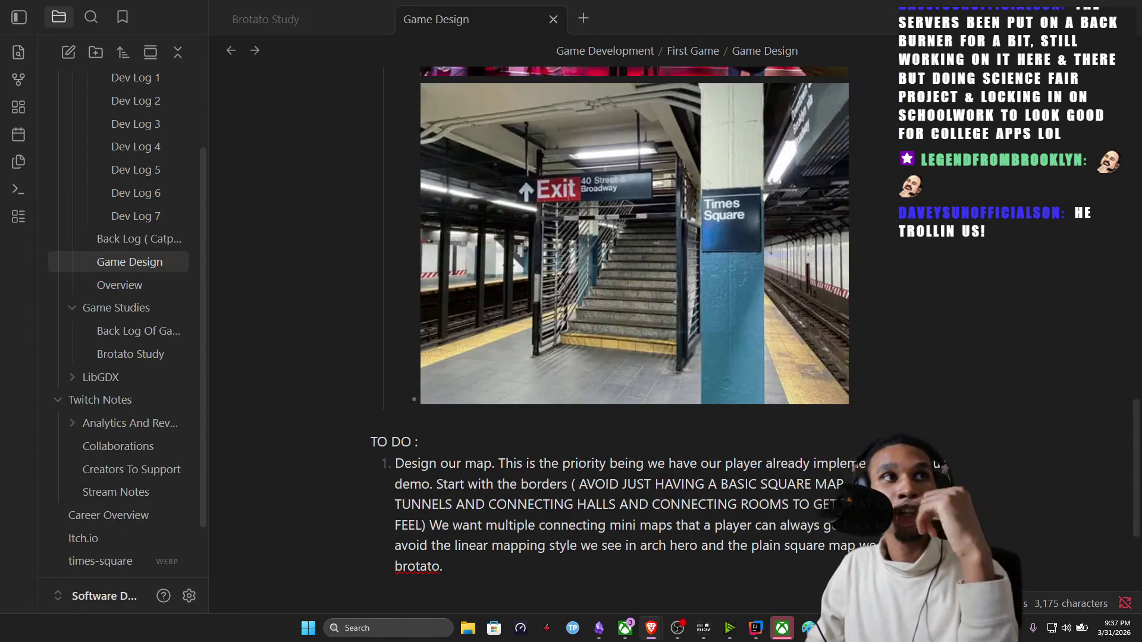
scroll(572, 275, up, 3)
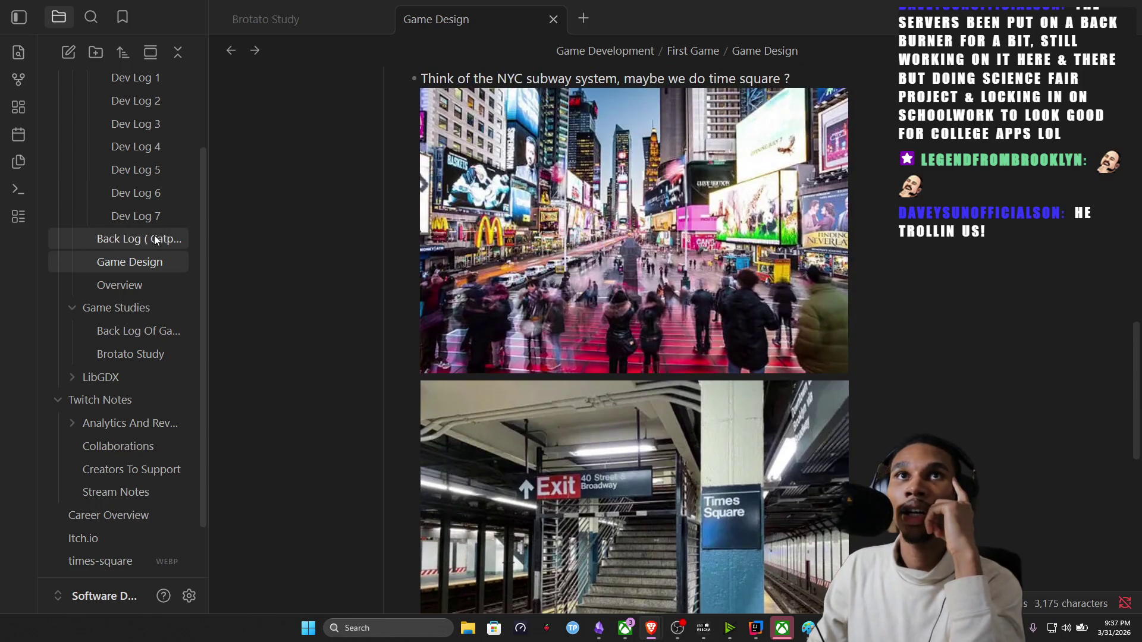
right_click(140, 259)
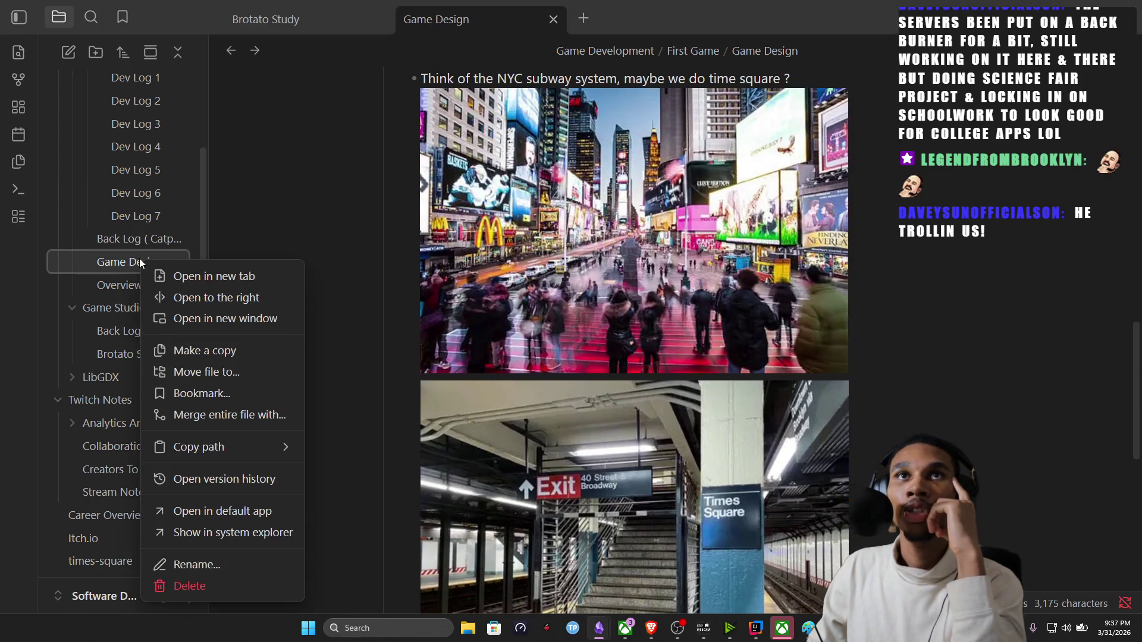
scroll(140, 228, up, 2)
scroll(145, 193, down, 2)
scroll(126, 161, up, 2)
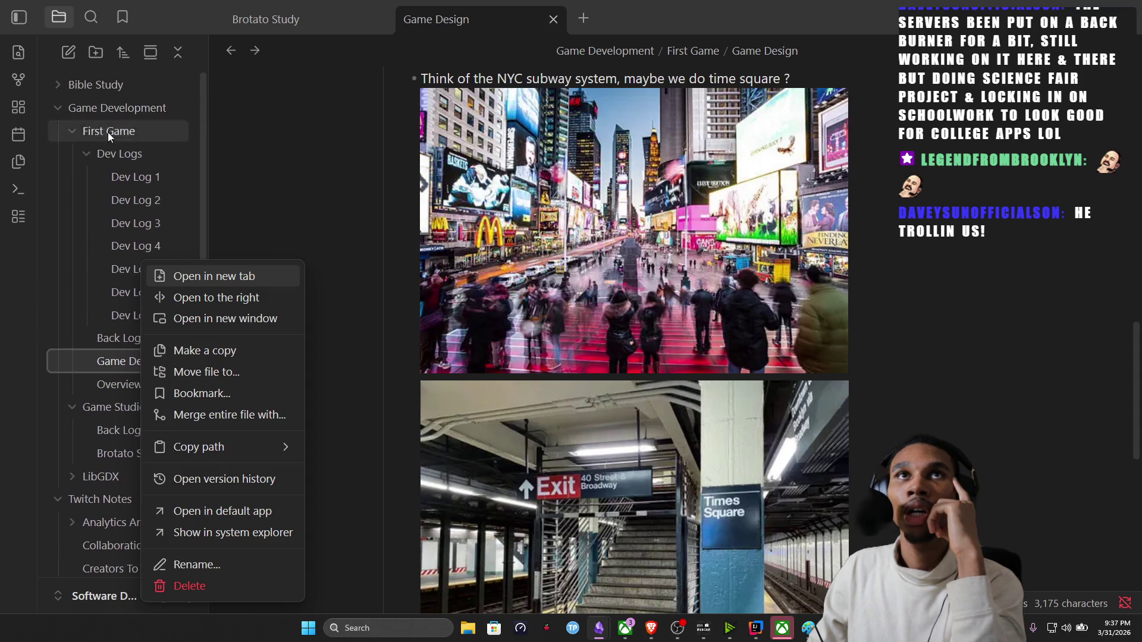
right_click(121, 129)
Create a new note in First Game titled 'Map Design'.
click(155, 148)
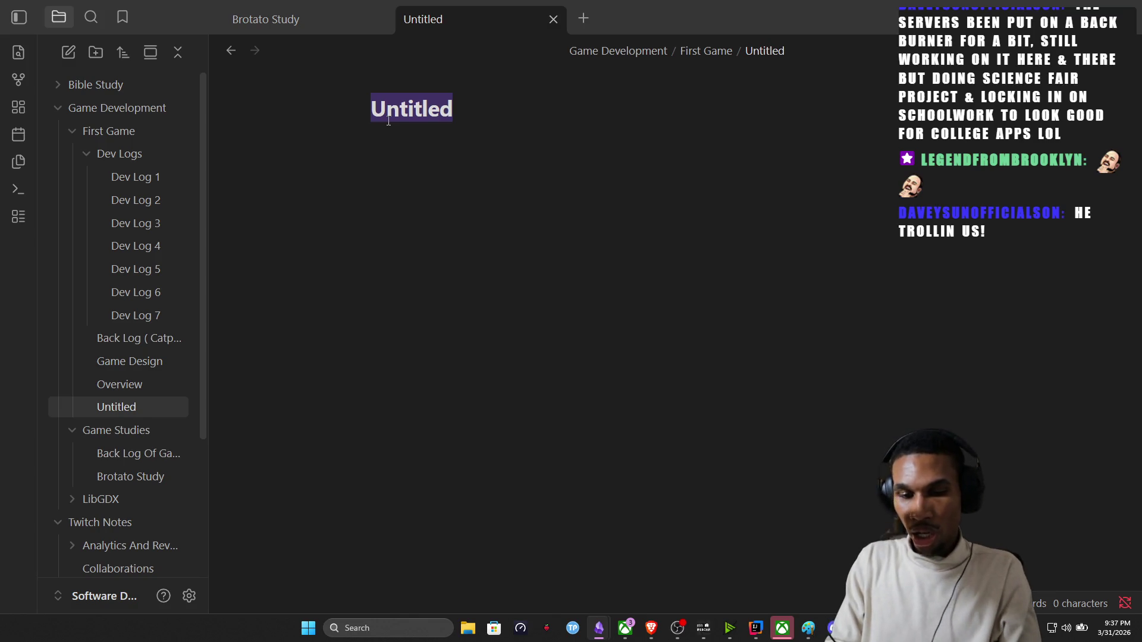
text(Map Design)
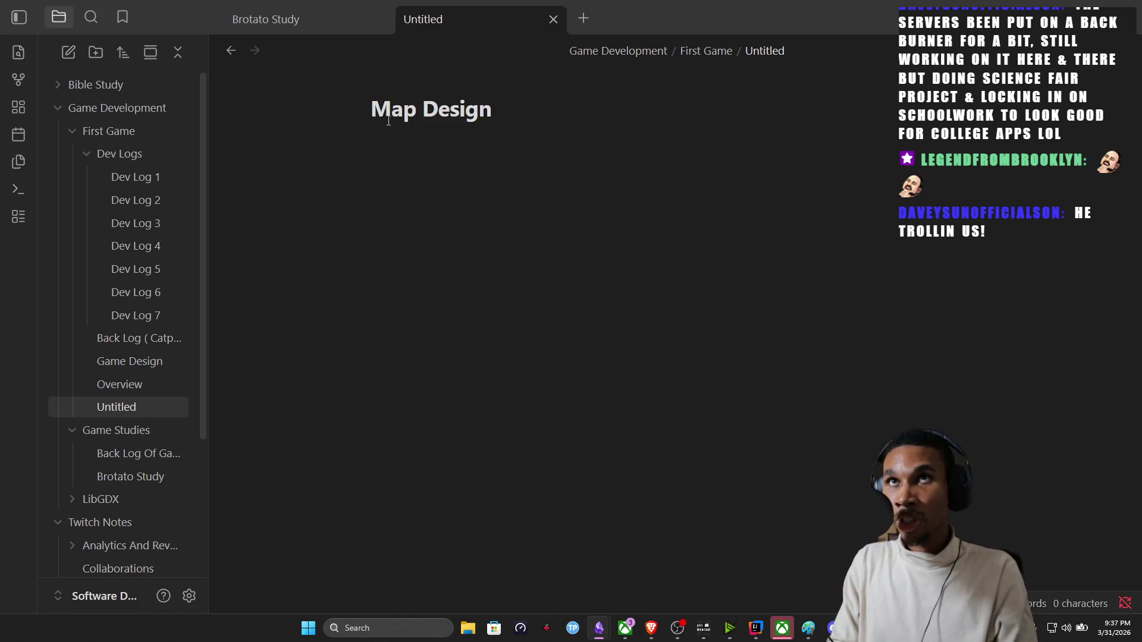
key(Return)
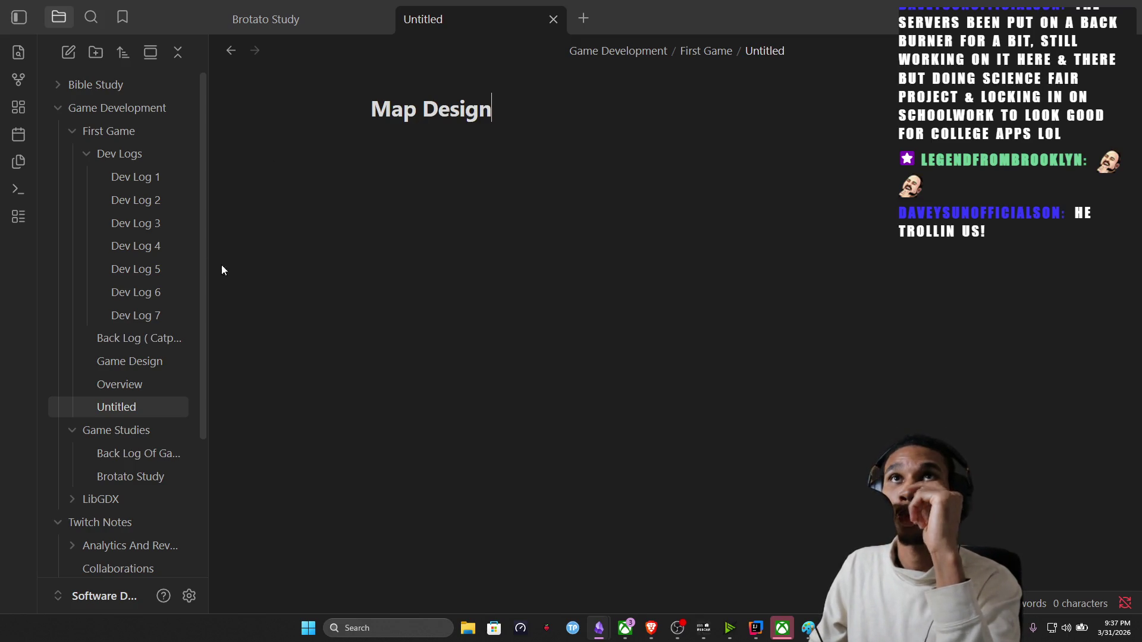
scroll(178, 242, down, 2)
Review the Brotato Study likes list down to DISLIKE, glancing at Map Design, then return to Game Design.
click(256, 19)
scroll(473, 300, up, 4)
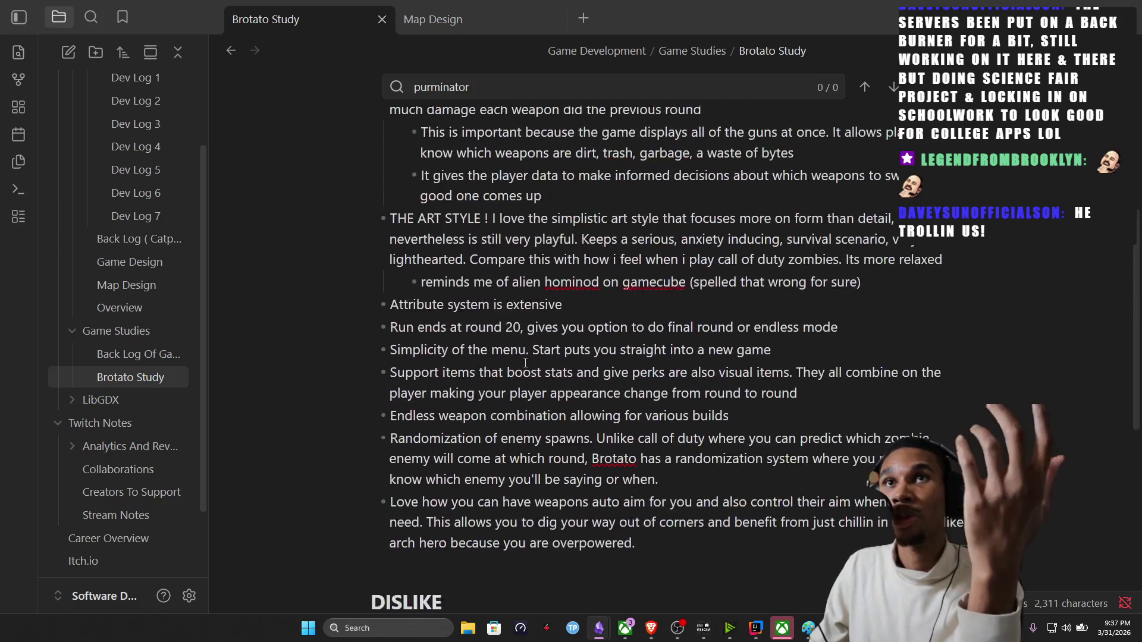
scroll(474, 300, up, 1)
scroll(518, 407, down, 1)
scroll(518, 407, down, 1)
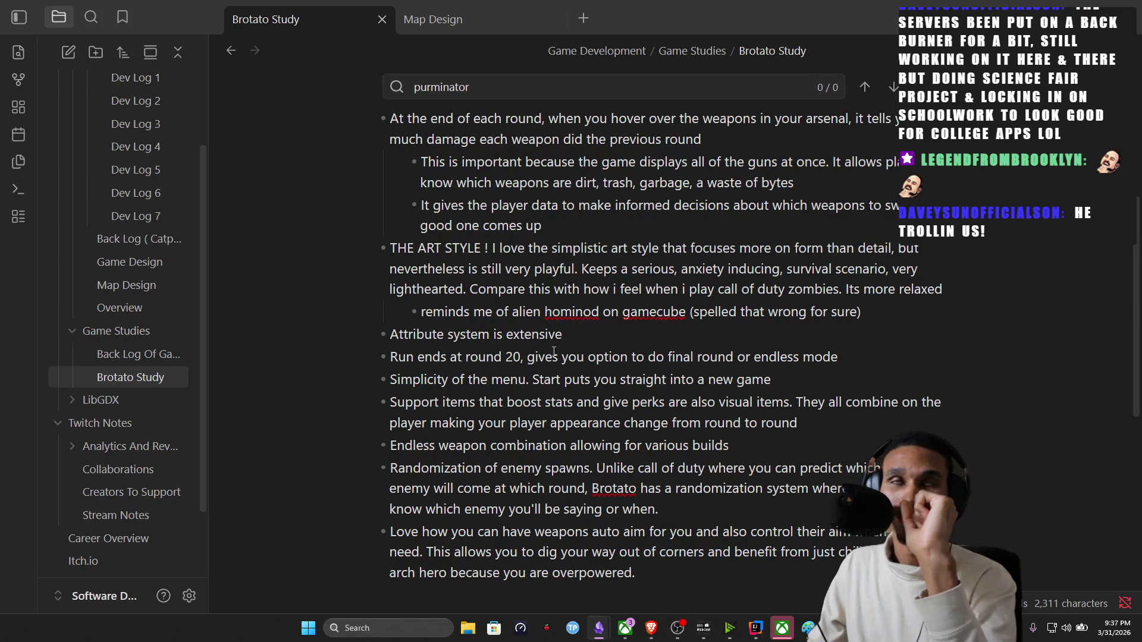
click(460, 31)
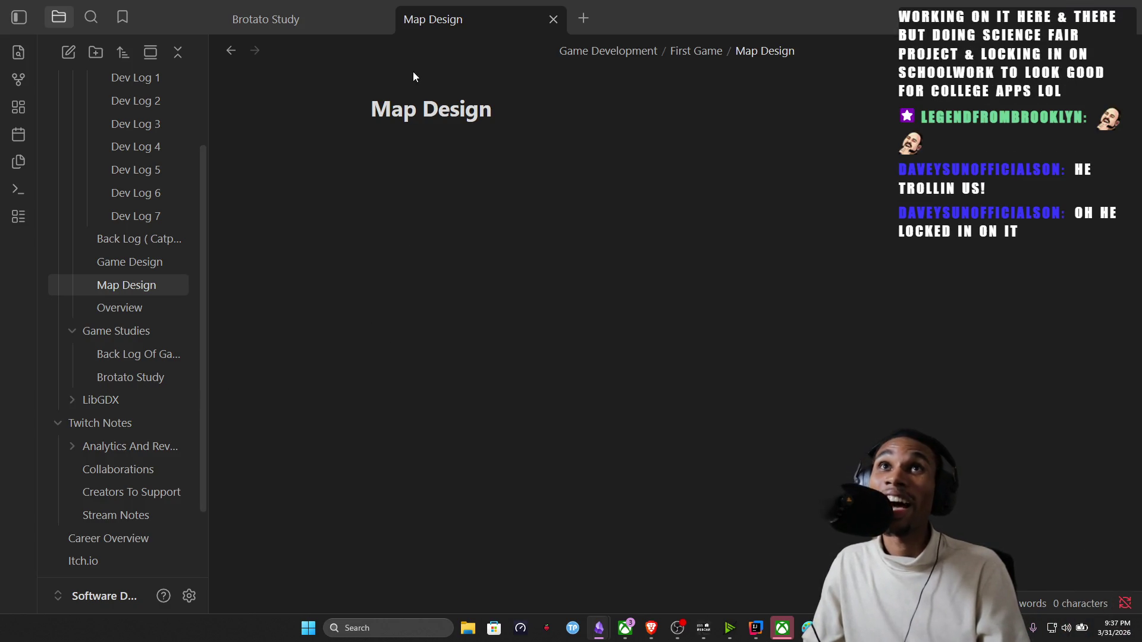
click(347, 25)
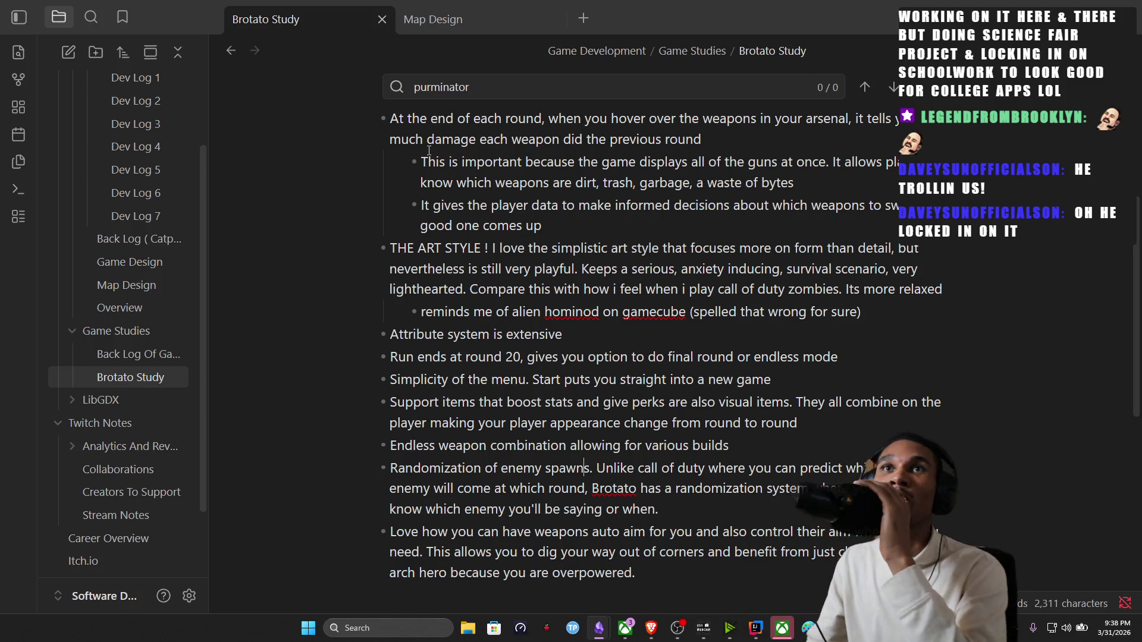
scroll(625, 373, down, 3)
scroll(625, 373, down, 1)
scroll(624, 374, down, 1)
drag(657, 376, 467, 272)
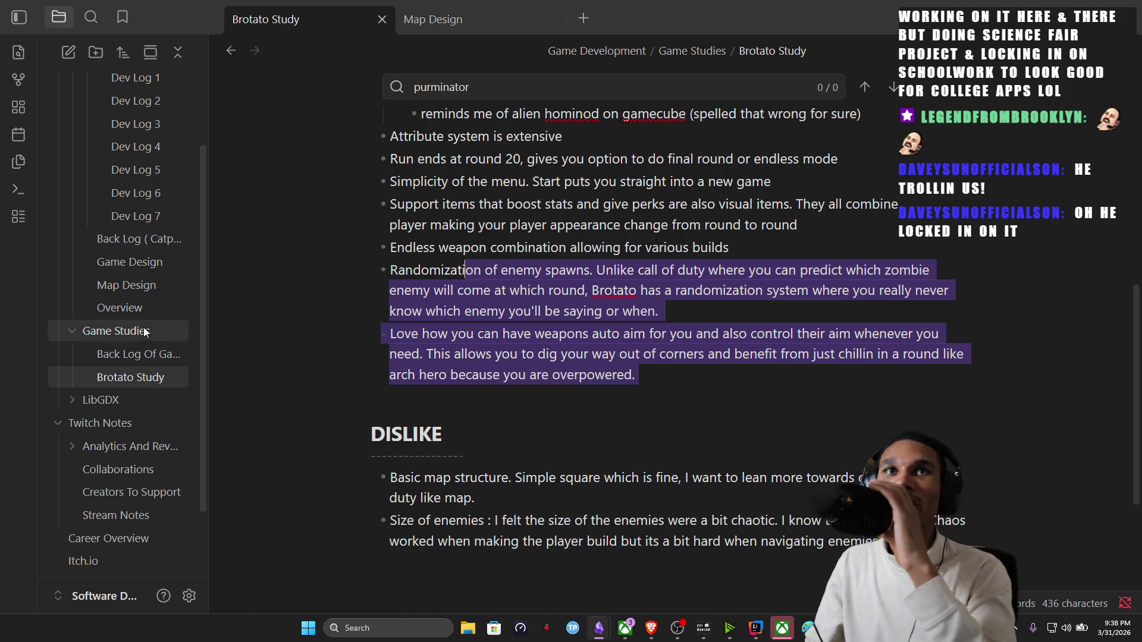
click(154, 266)
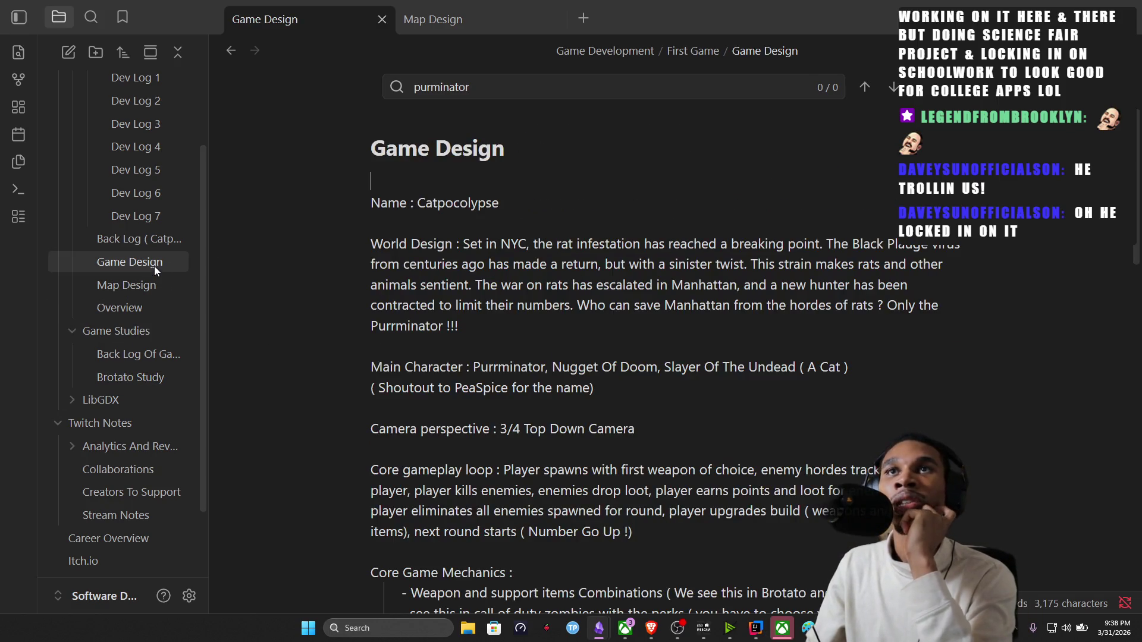
scroll(348, 219, down, 3)
scroll(348, 219, up, 3)
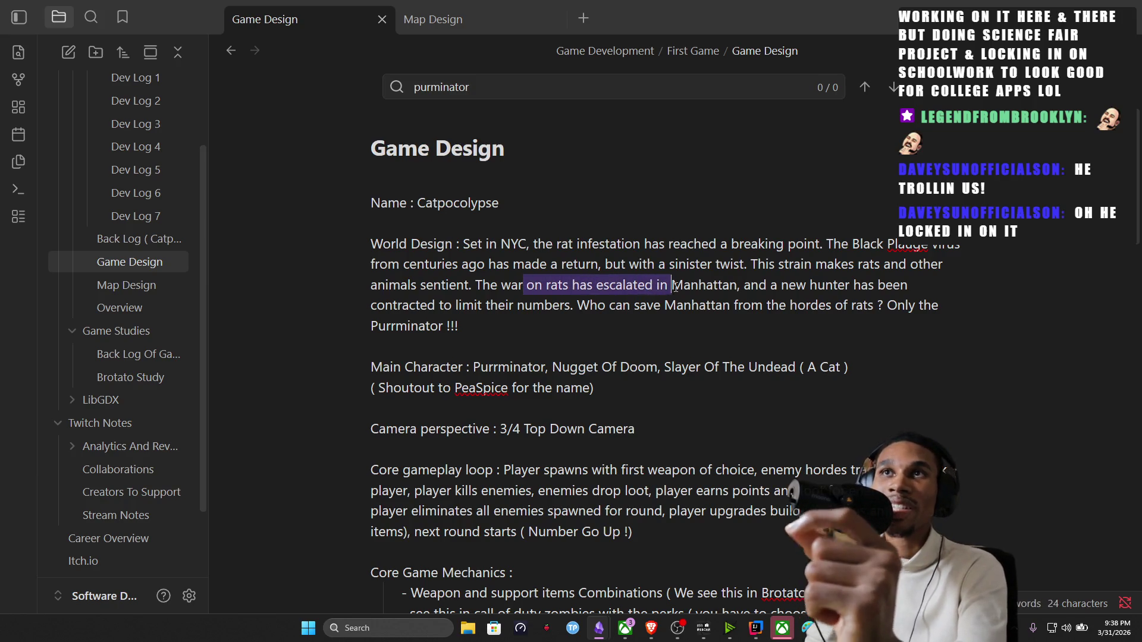
Read through Game Design, selecting the World Design, Main Character and Down Camera passages.
mouse_move(671, 285)
mouse_down()
mouse_move(820, 290)
mouse_move(636, 301)
mouse_move(821, 317)
mouse_up()
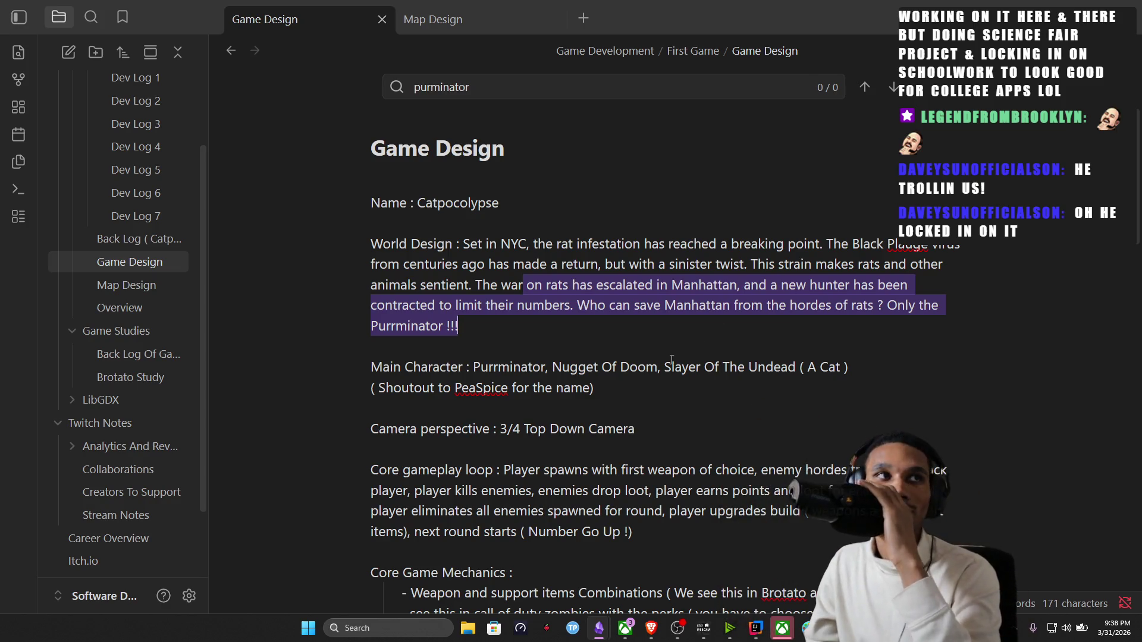
scroll(673, 358, down, 2)
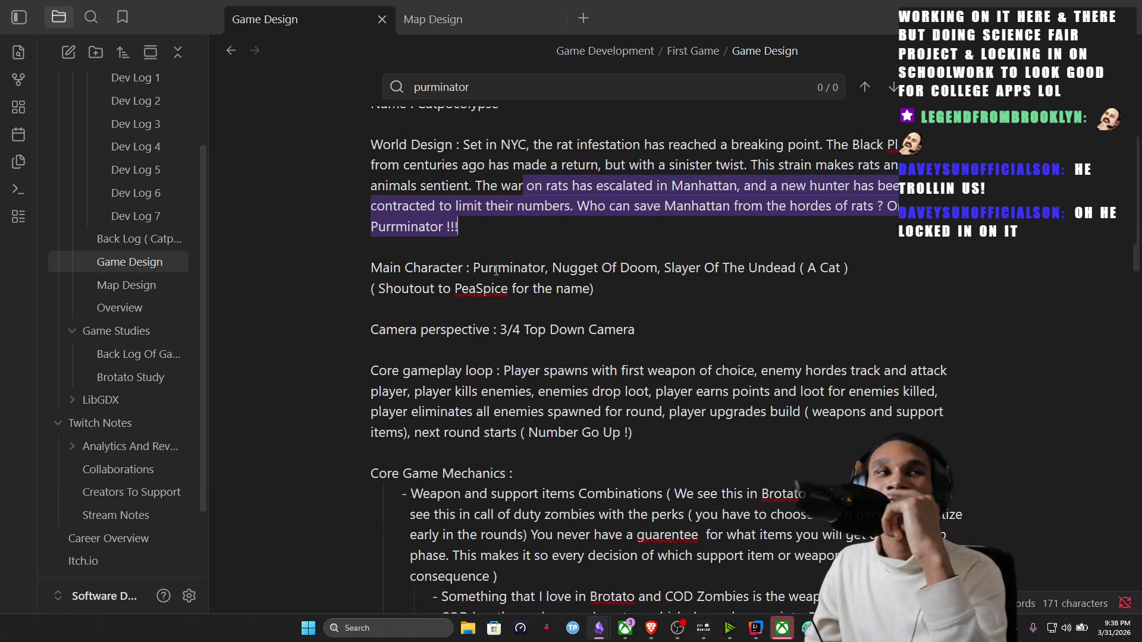
drag(494, 268, 528, 287)
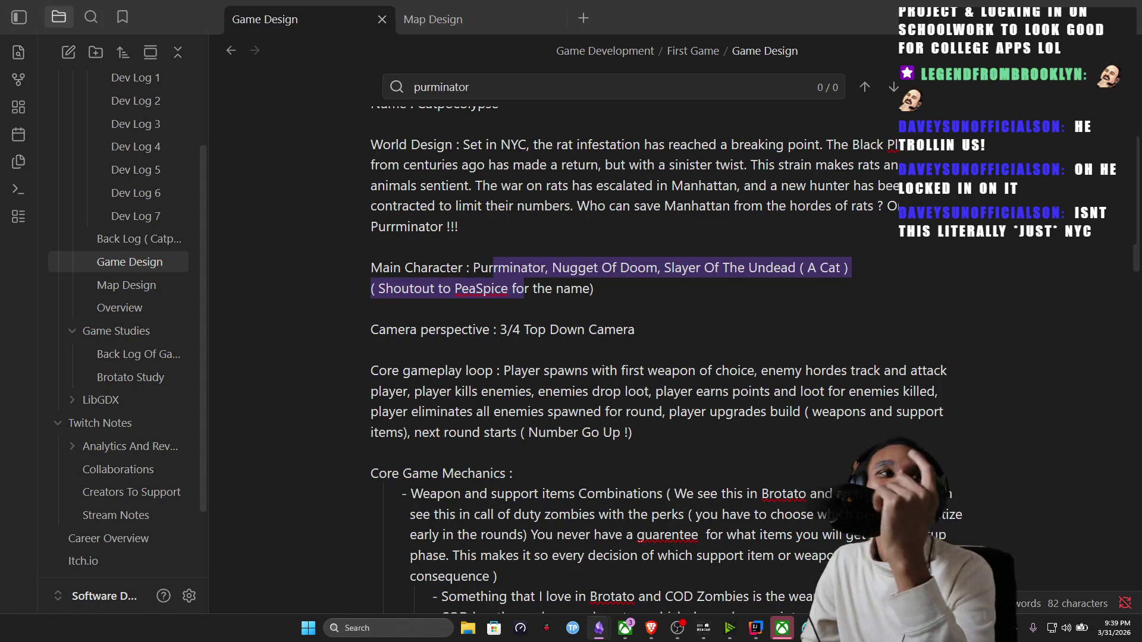
scroll(749, 436, down, 2)
drag(679, 227, 550, 231)
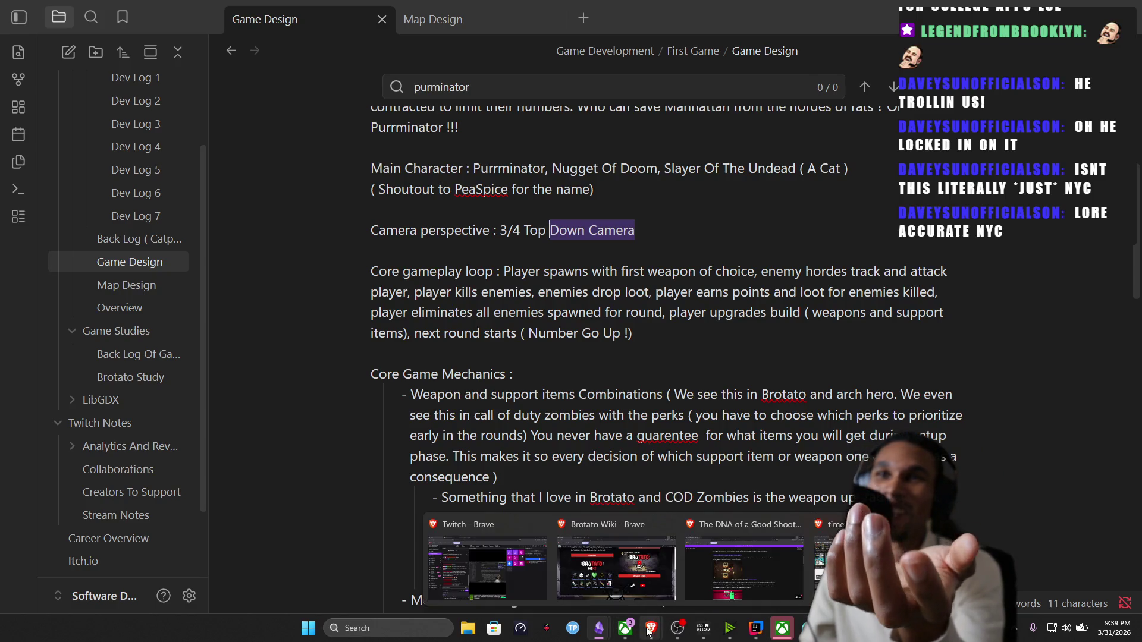
mouse_move(651, 629)
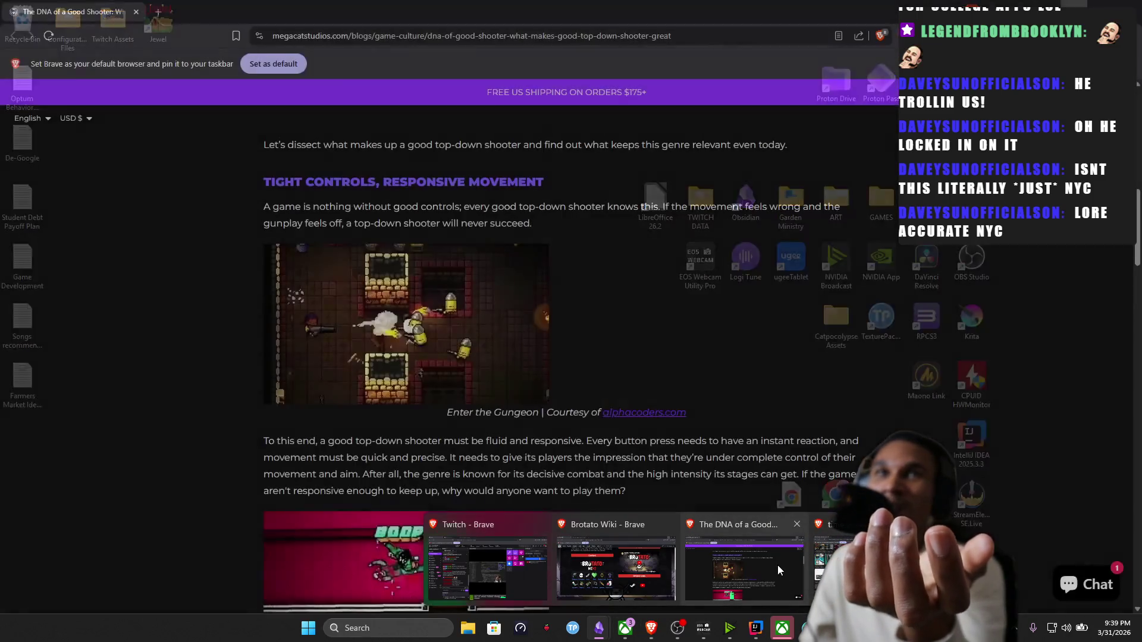
click(777, 565)
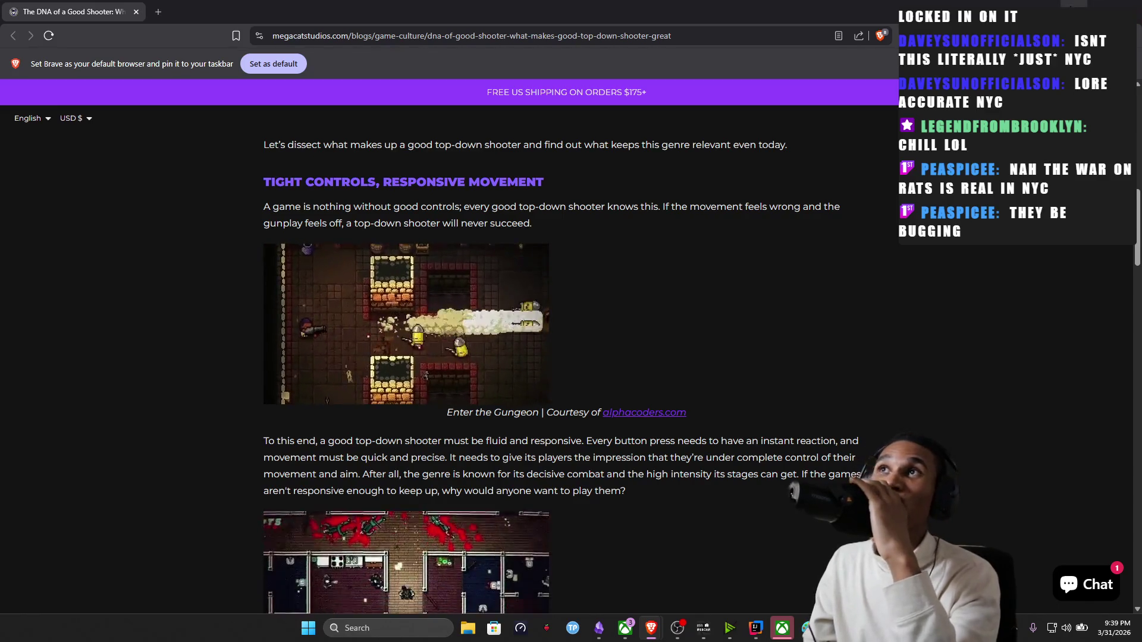
key(alt+Tab)
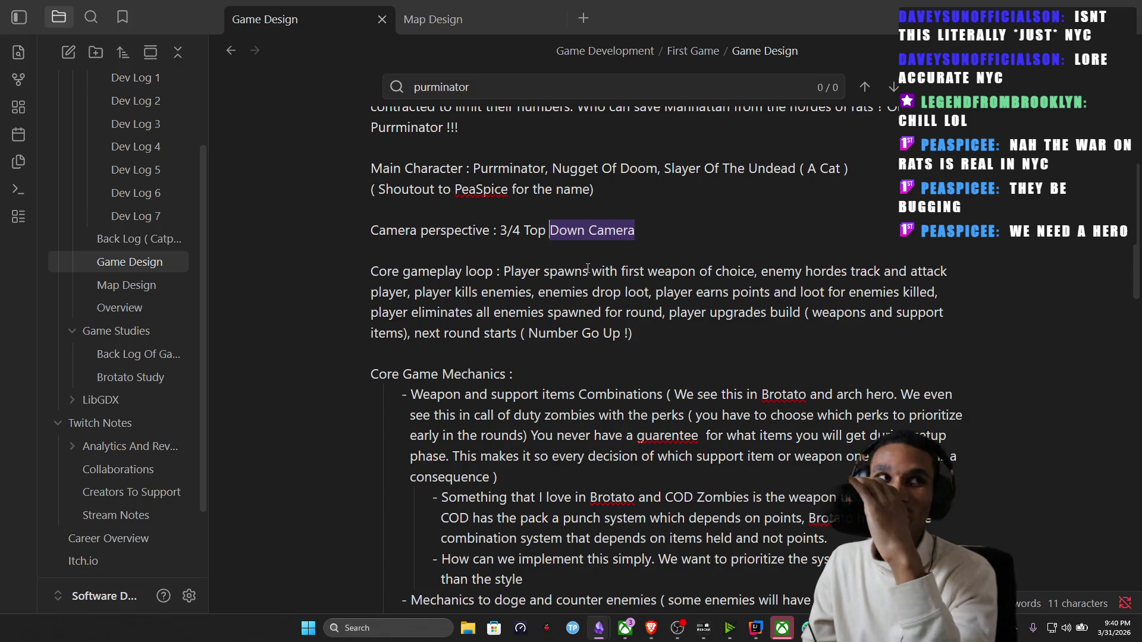
scroll(538, 270, down, 1)
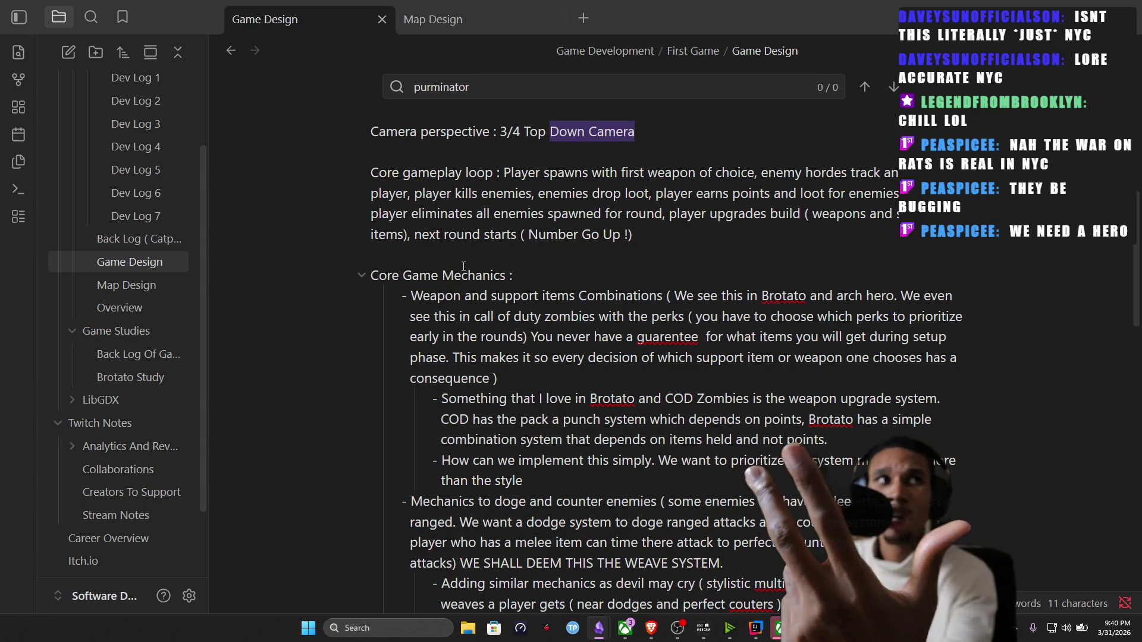
Review the Core gameplay loop by selecting its opening, third-line words and ending.
click(522, 172)
drag(521, 172, 719, 193)
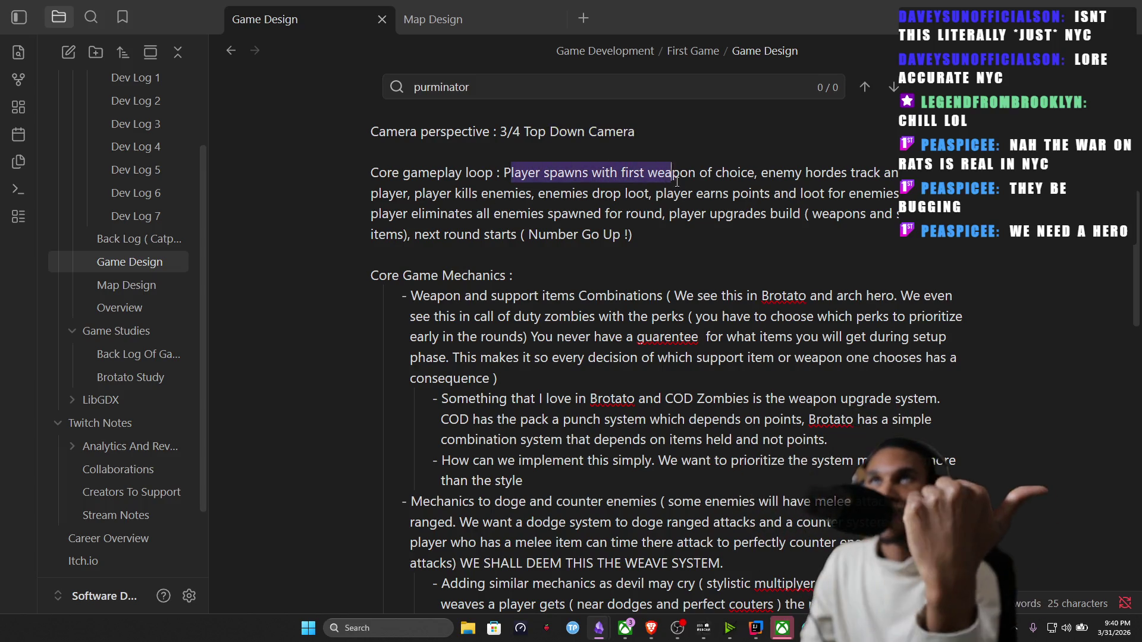
mouse_move(719, 189)
mouse_down()
mouse_move(613, 183)
mouse_move(864, 192)
mouse_up()
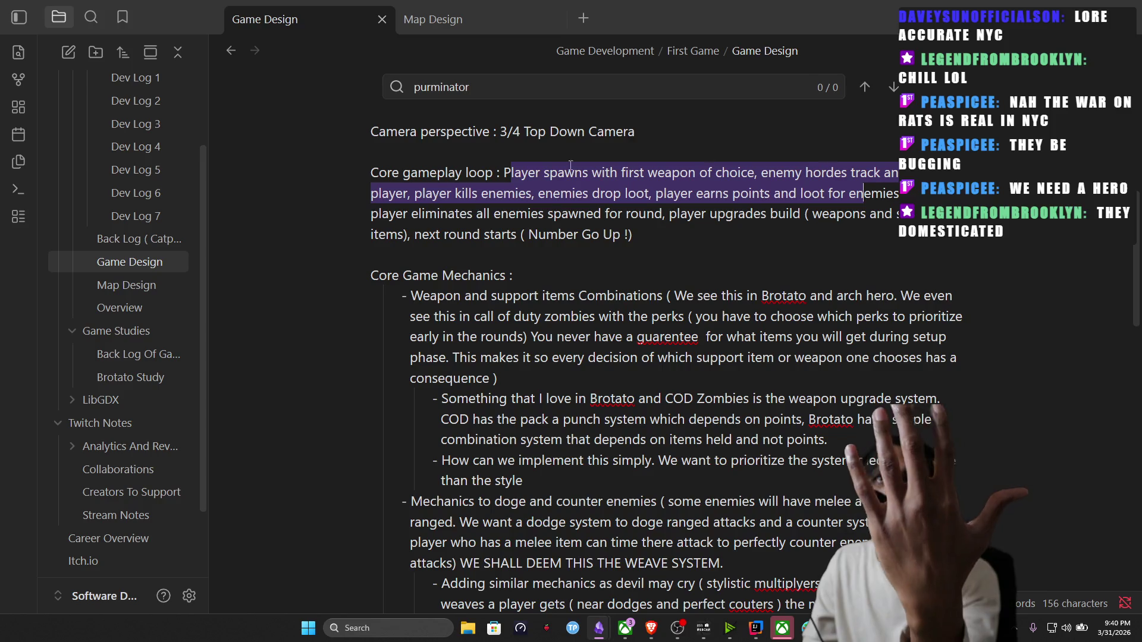
mouse_move(457, 214)
mouse_down()
mouse_move(750, 218)
mouse_move(634, 235)
mouse_up()
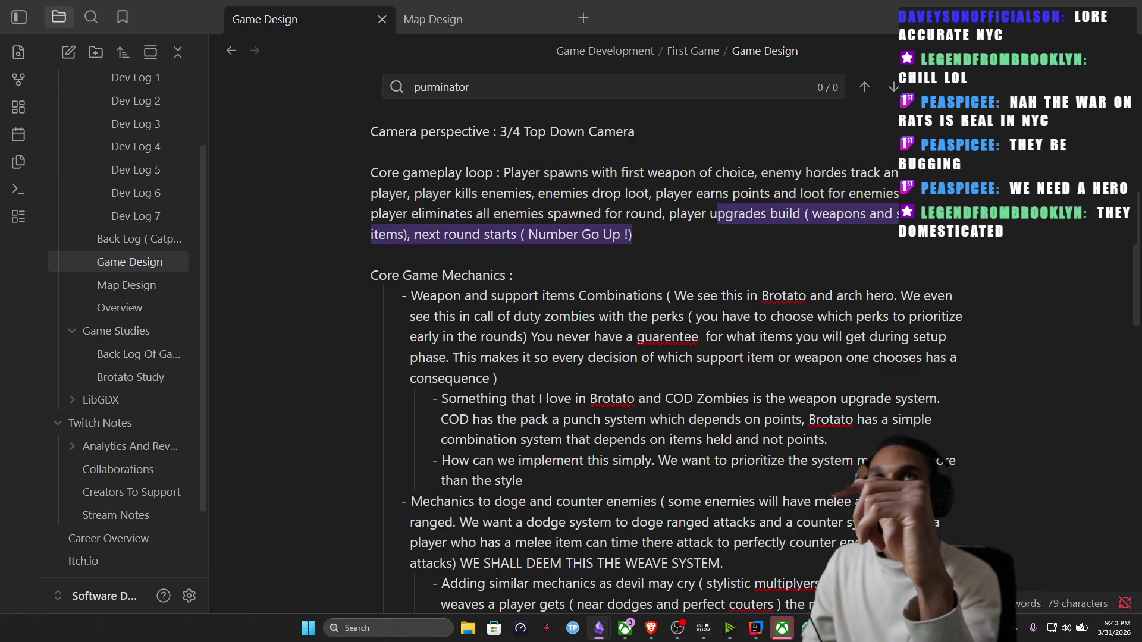
click(417, 205)
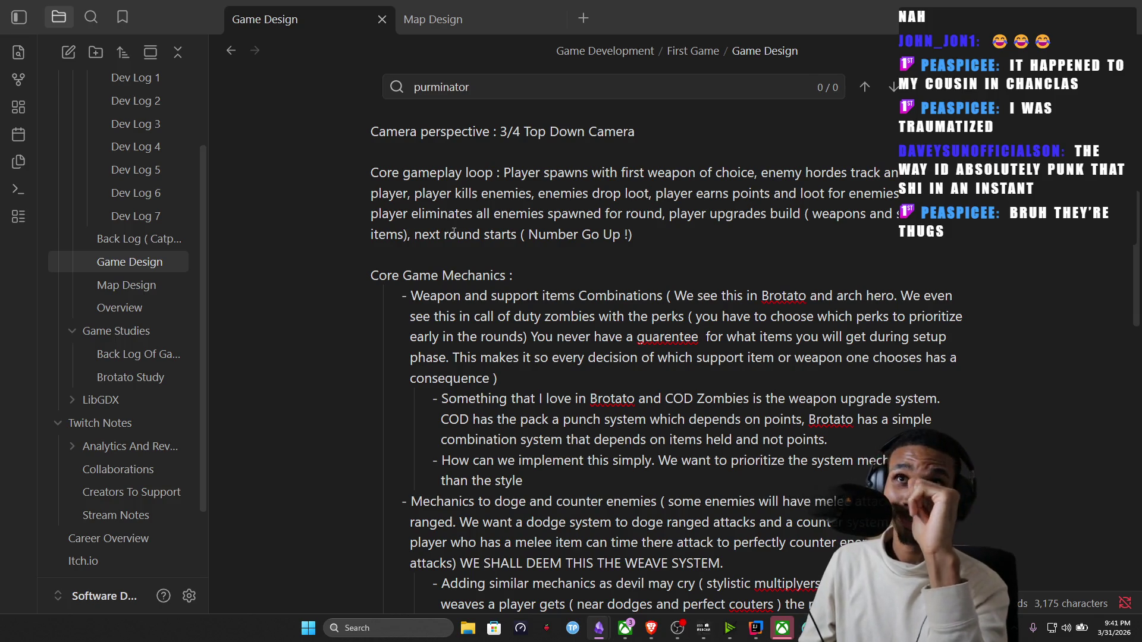
Review the weapon combinations bullet, then bring the Medium rat kings article over the note.
click(436, 295)
drag(474, 301, 487, 318)
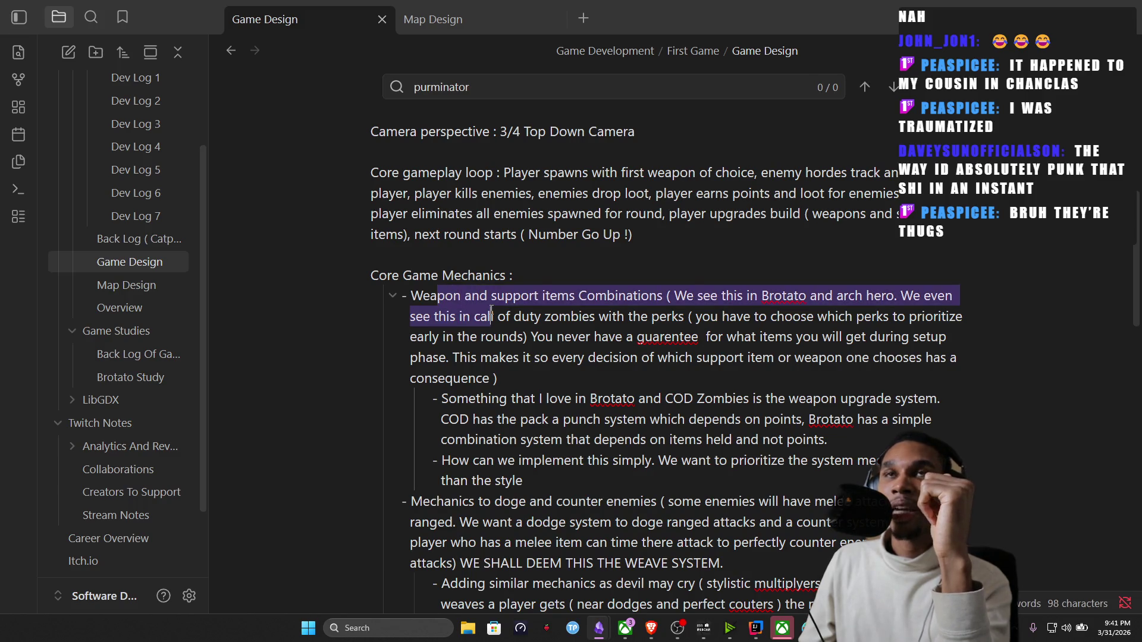
click(533, 338)
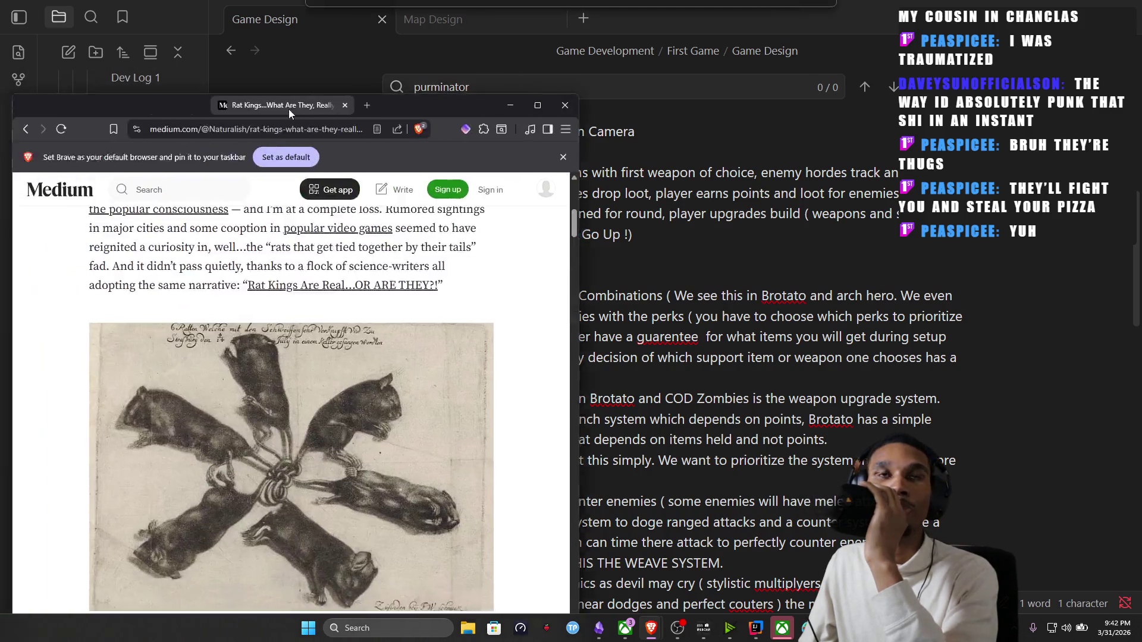
mouse_move(288, 109)
mouse_down()
mouse_move(488, 64)
mouse_move(518, 40)
mouse_up()
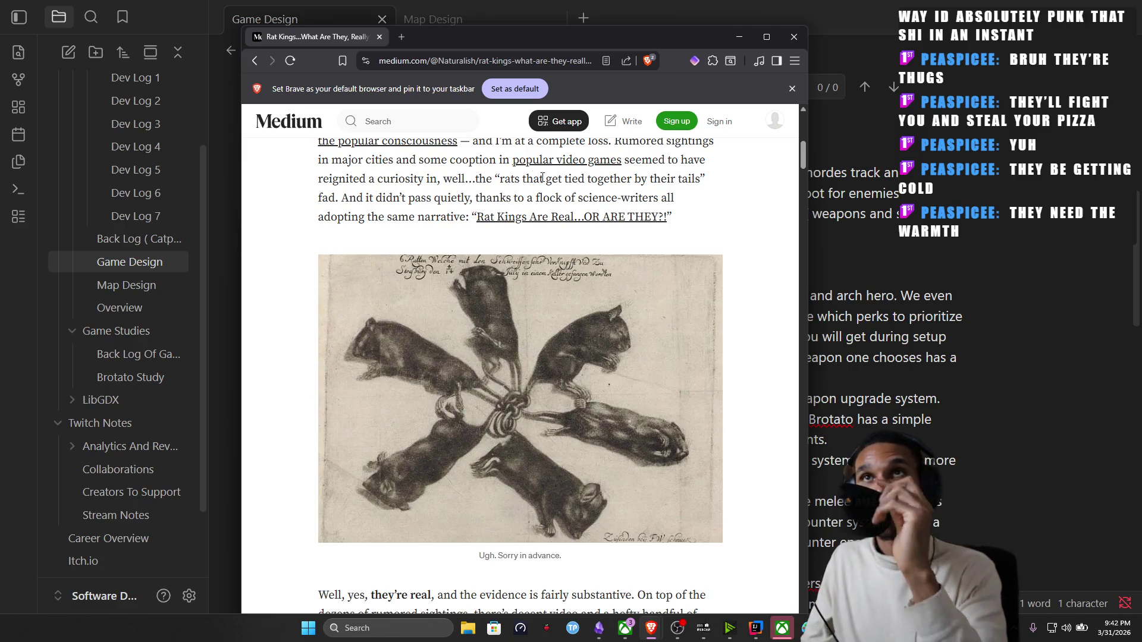
scroll(678, 401, down, 3)
scroll(679, 401, down, 4)
scroll(678, 401, down, 2)
scroll(678, 399, down, 3)
scroll(678, 396, down, 2)
scroll(678, 396, down, 2)
scroll(679, 396, down, 1)
scroll(678, 396, down, 1)
scroll(679, 395, down, 1)
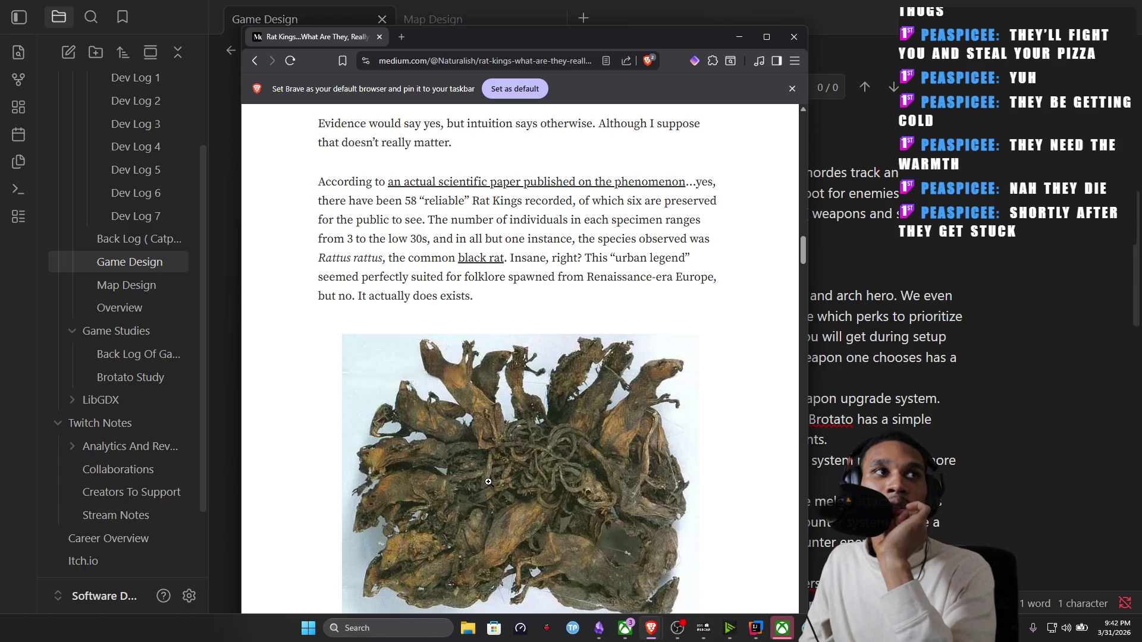
scroll(470, 475, down, 1)
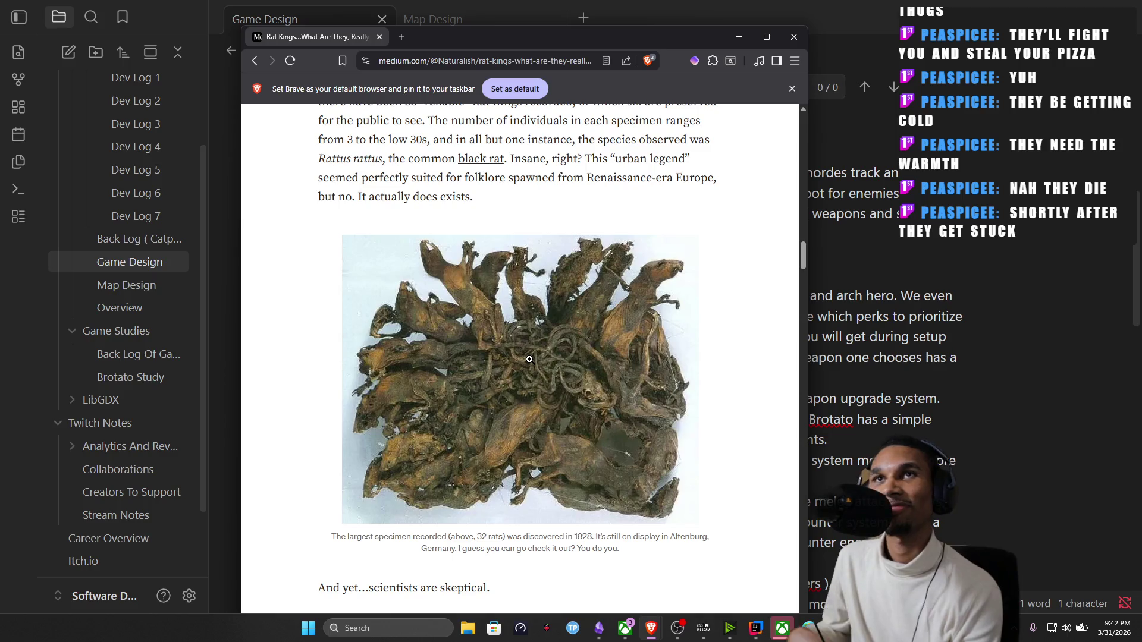
scroll(529, 359, down, 1)
scroll(530, 358, down, 1)
scroll(585, 411, down, 1)
scroll(586, 412, down, 2)
scroll(586, 412, down, 2)
scroll(584, 412, down, 1)
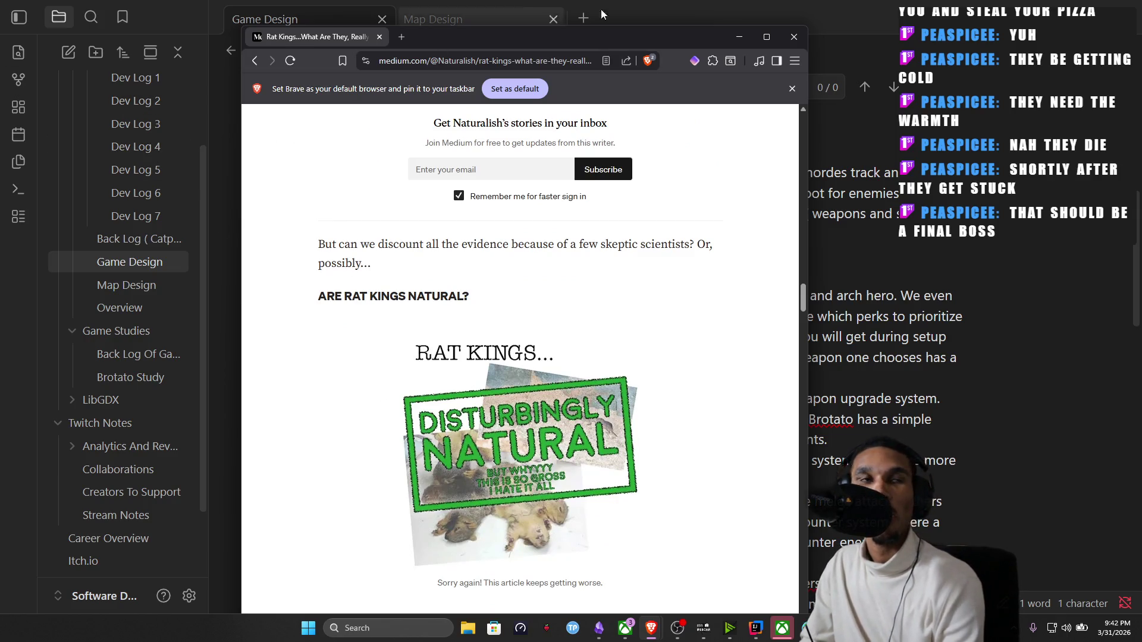
Close the Brave window showing the rat kings article, returning to the Game Design note.
click(793, 37)
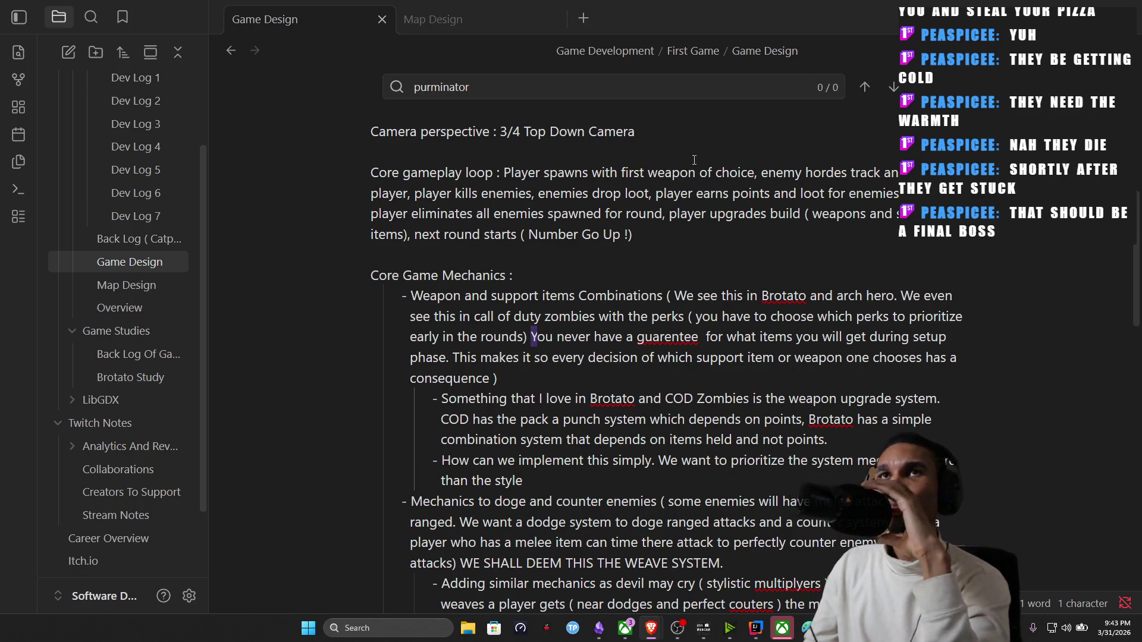
Select the dodge-and-counter bullet and highlight 'WE SHALL DEEM THIS THE WEAVE SYSTEM.'.
drag(649, 295, 669, 295)
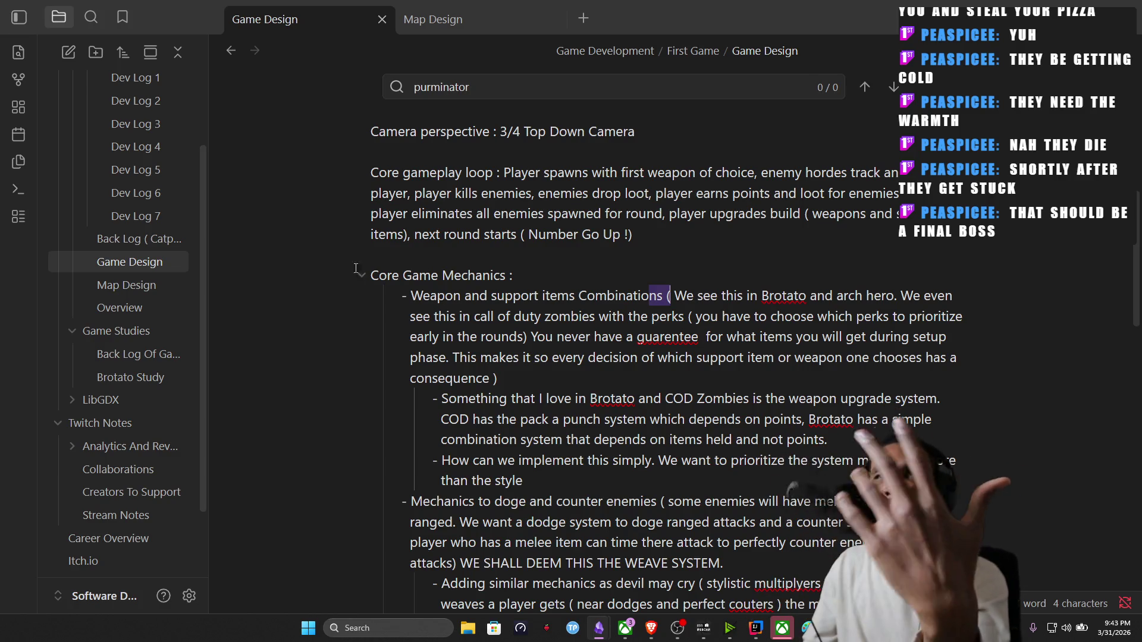
scroll(558, 301, down, 1)
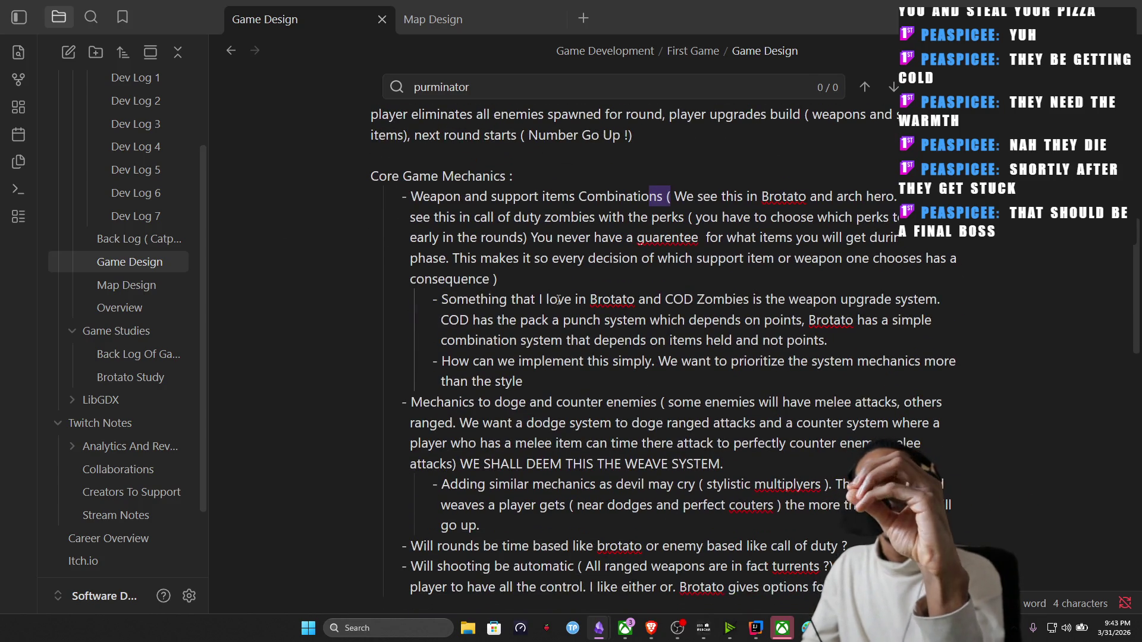
scroll(568, 314, down, 1)
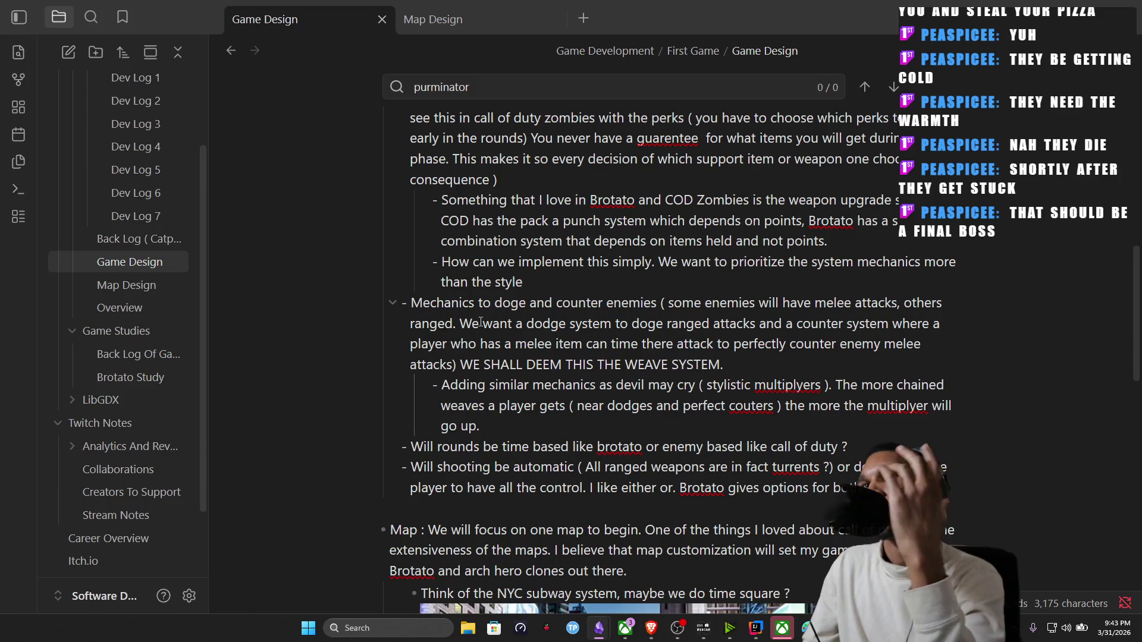
scroll(481, 323, down, 2)
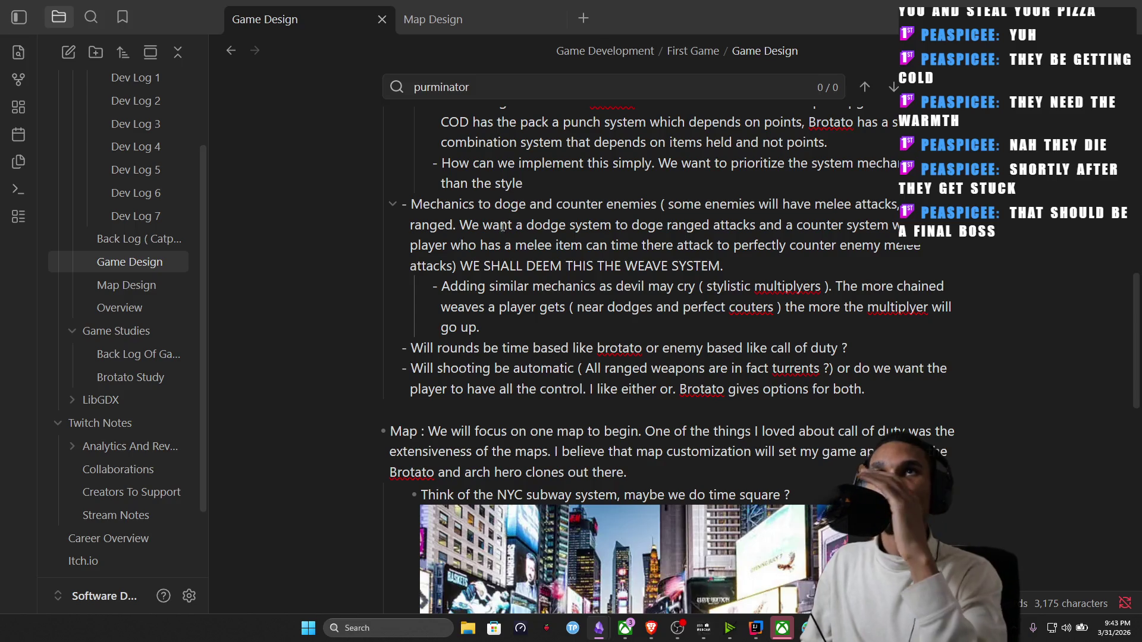
drag(447, 204, 510, 220)
drag(725, 265, 474, 268)
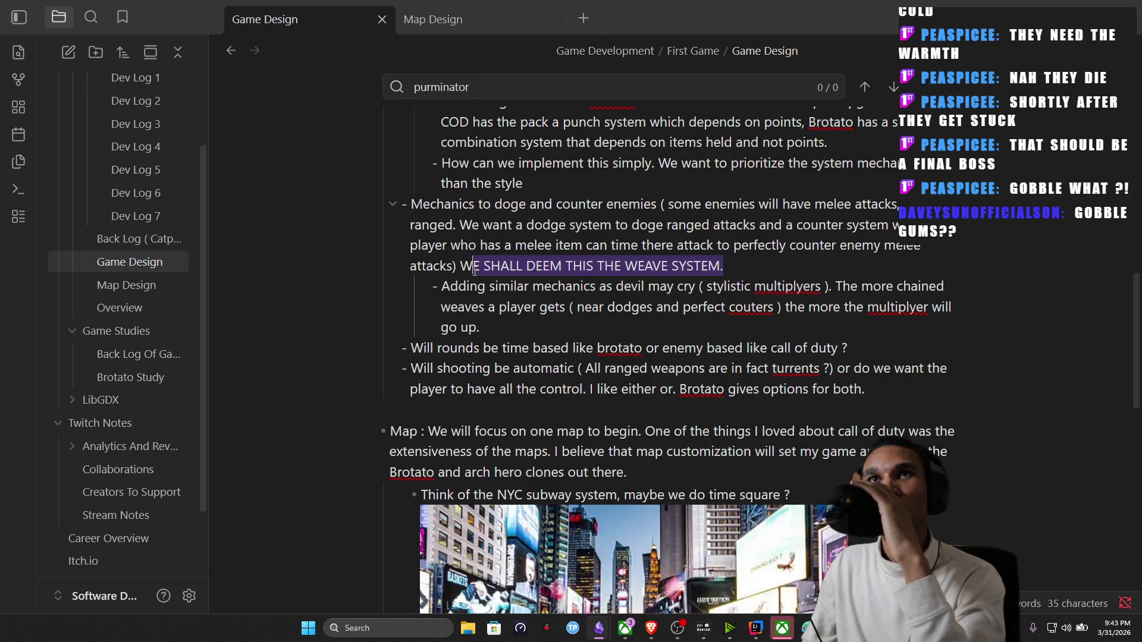
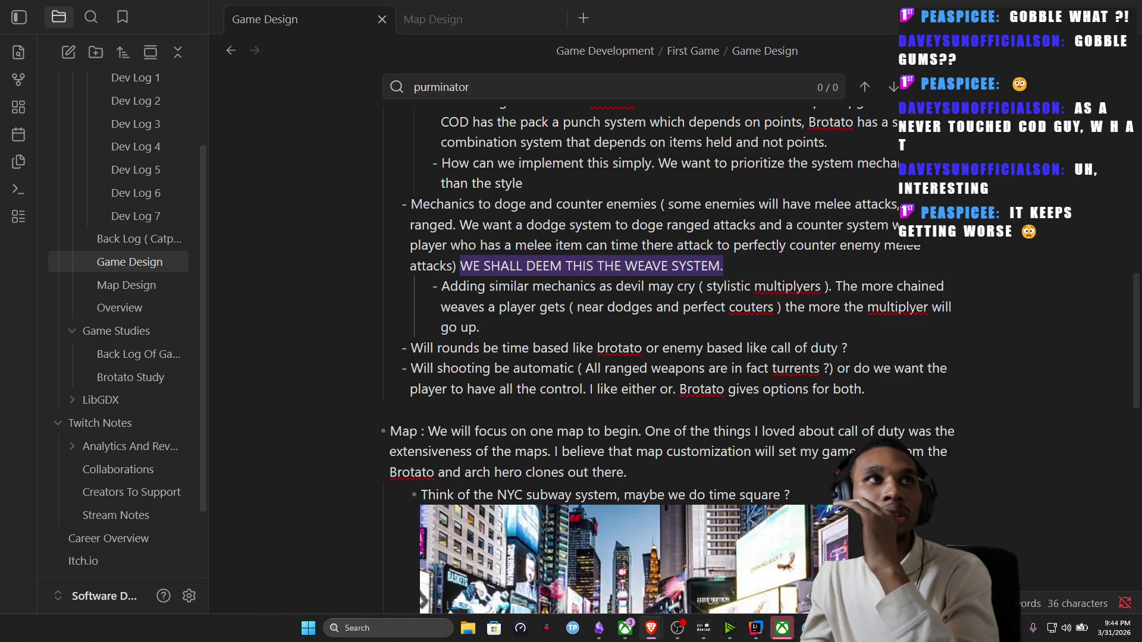
Bring the Brave window with the gobble gum image results over Obsidian and maximize it.
mouse_move(166, 489)
mouse_down()
mouse_move(684, 64)
mouse_move(683, 2)
mouse_up()
scroll(1016, 315, down, 3)
click(1016, 314)
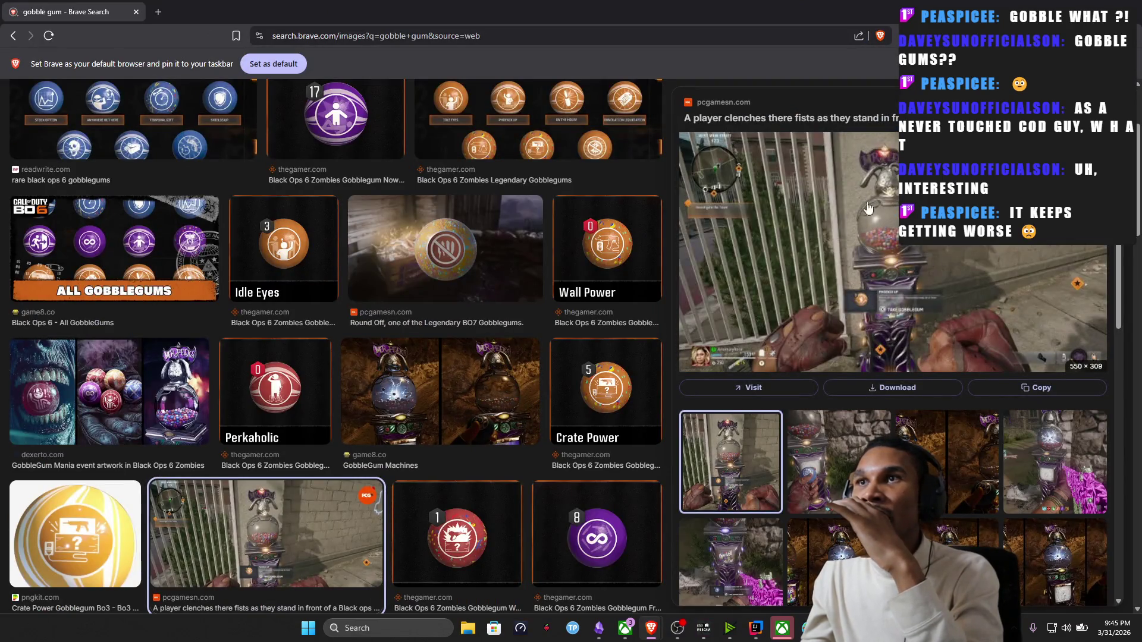
scroll(483, 367, down, 1)
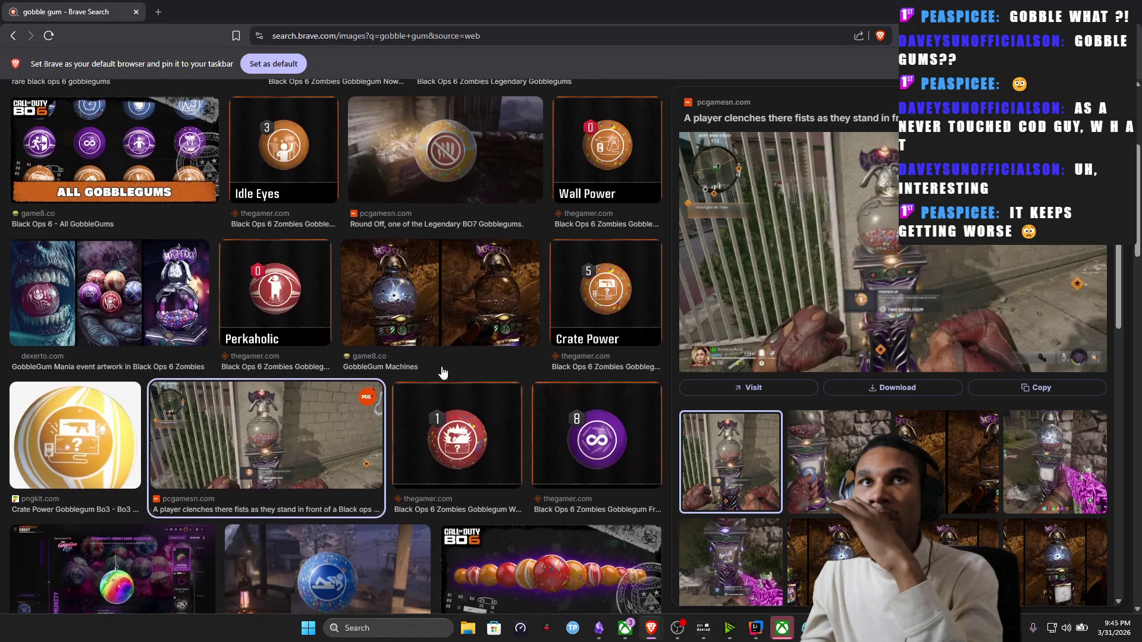
Preview the Free Fire, Wonderbar and readwrite.com gobblegum images, then close Brave to return to the note.
click(591, 460)
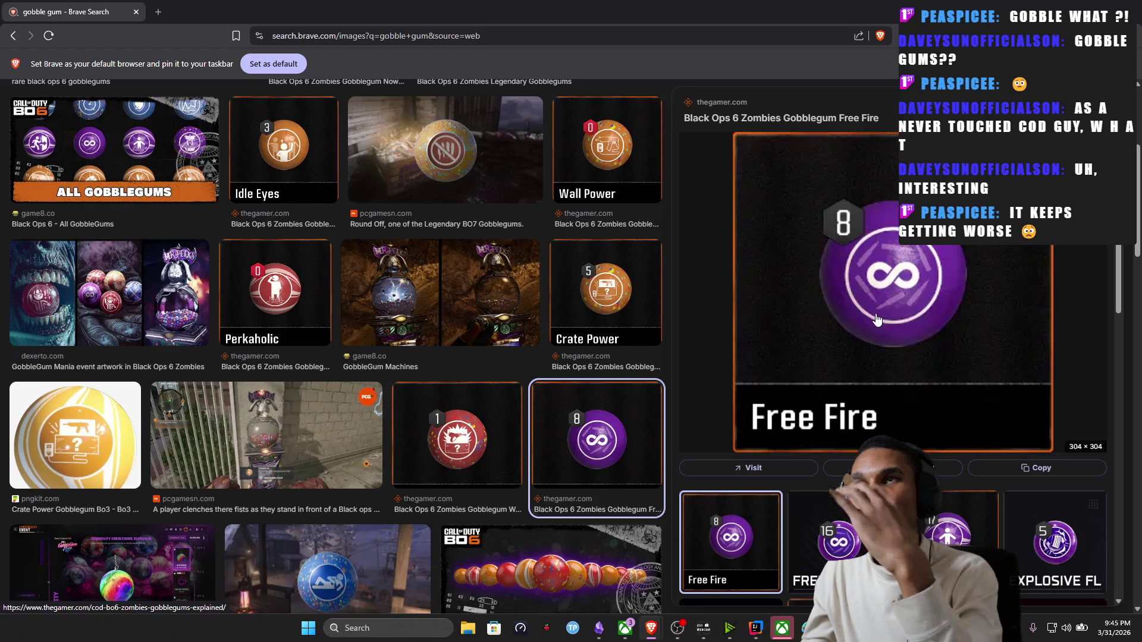
key(Left)
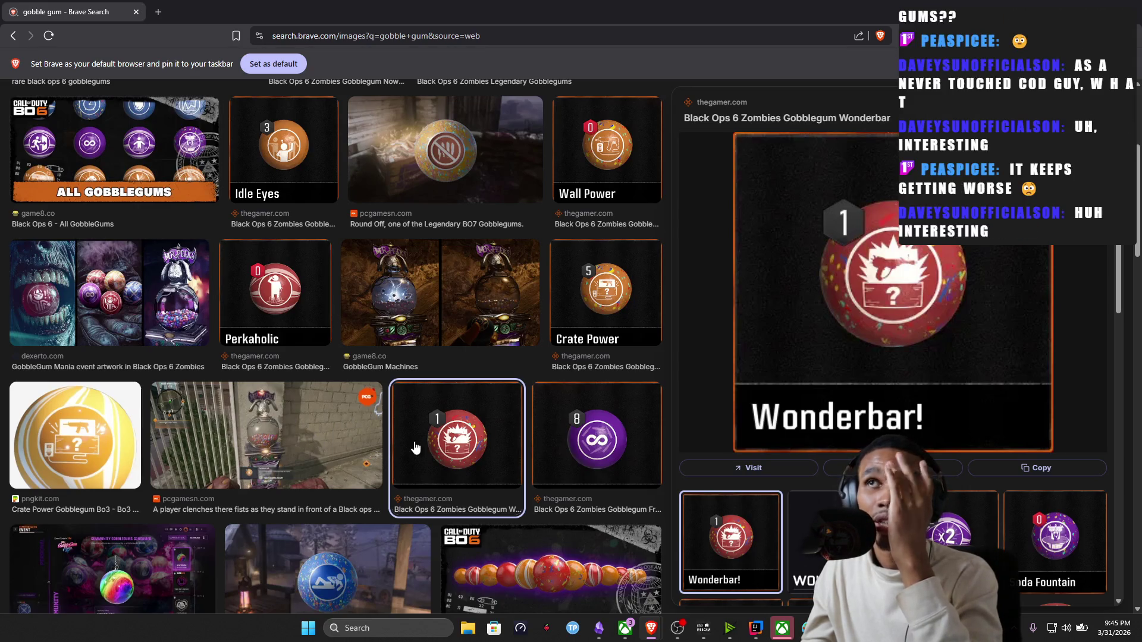
scroll(420, 450, down, 2)
scroll(429, 449, down, 1)
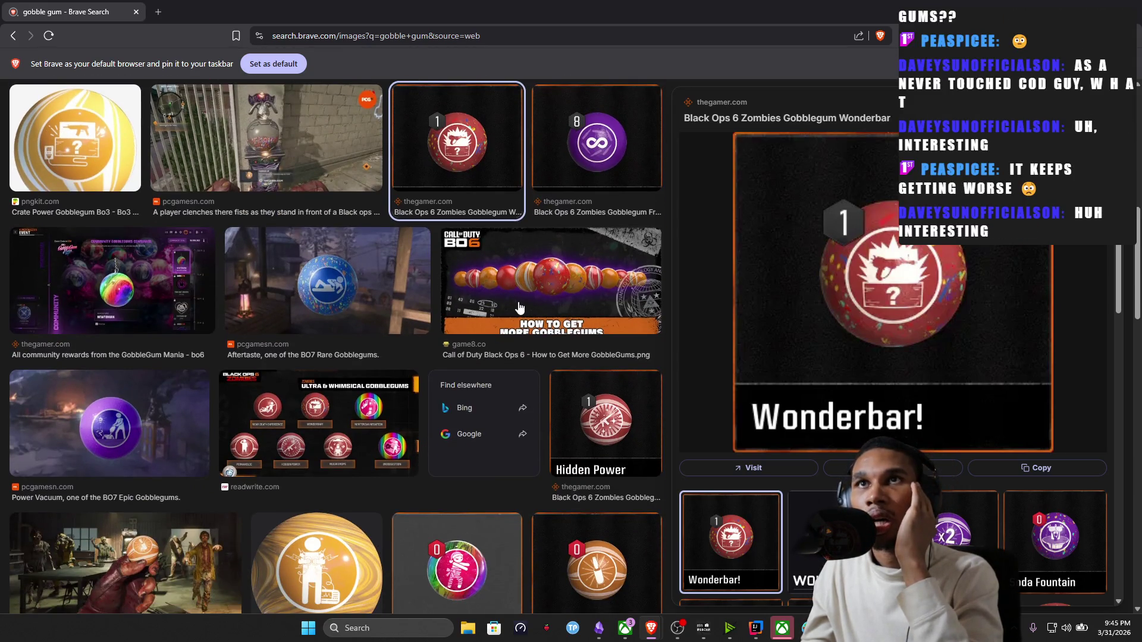
click(385, 435)
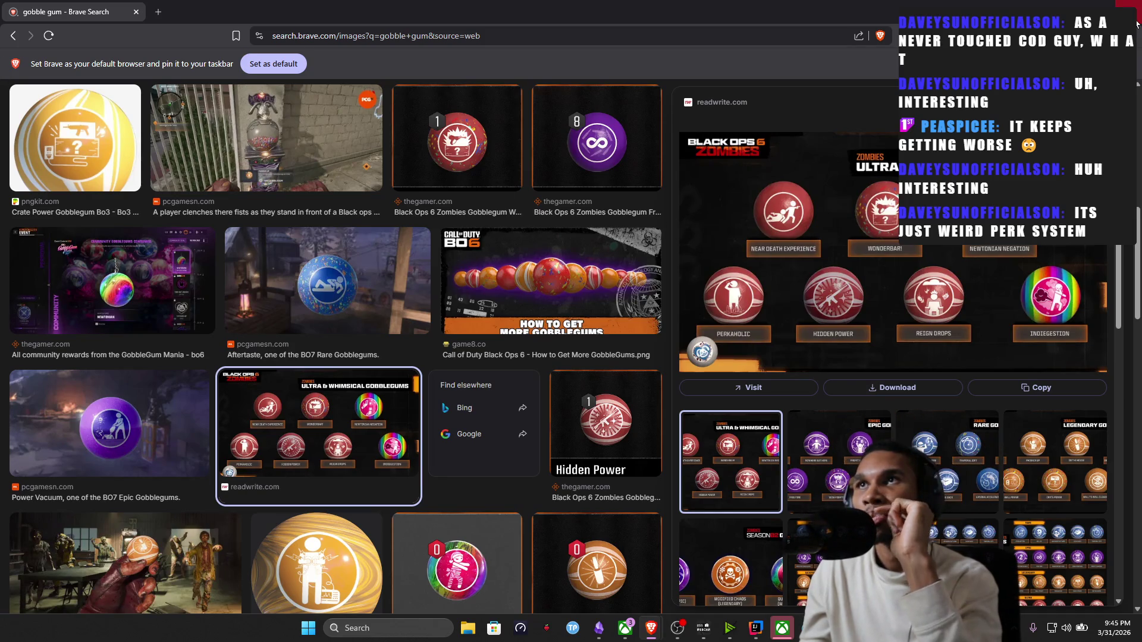
click(1137, 23)
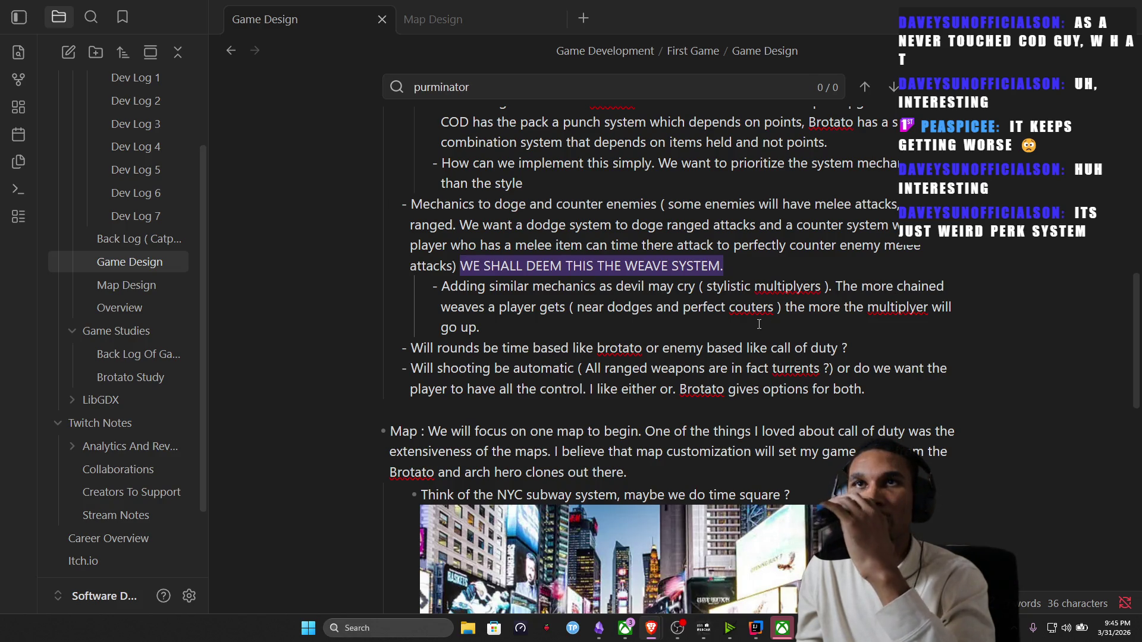
scroll(584, 350, down, 2)
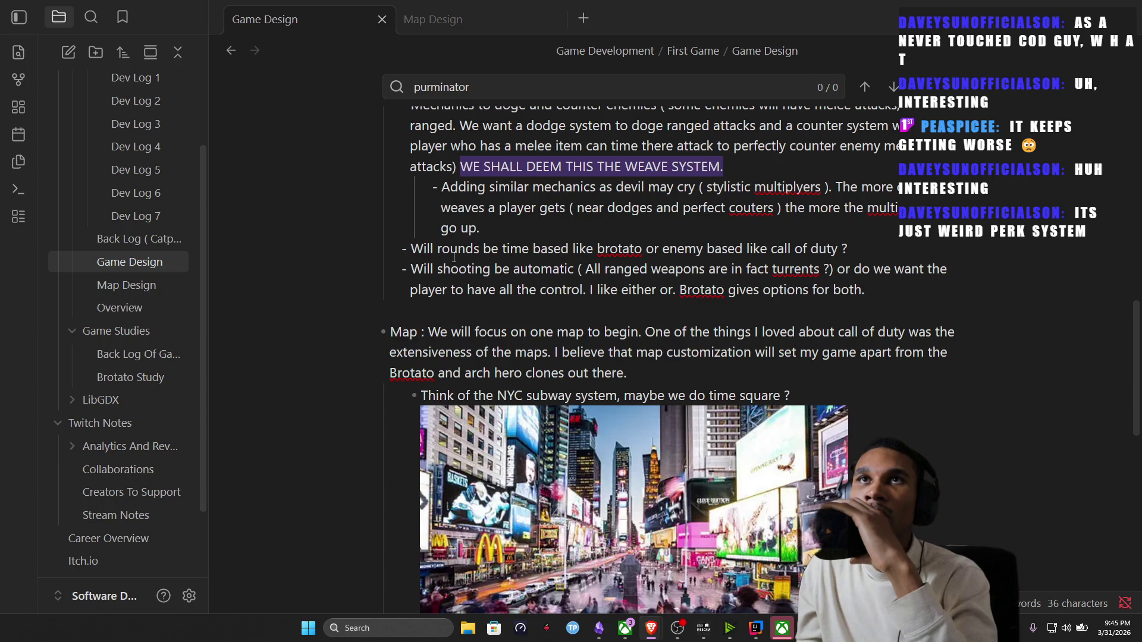
Reread the rounds and automatic shooting questions in the Game Design note, then switch to the Paint sketch.
click(438, 249)
scroll(465, 232, up, 1)
scroll(486, 212, down, 1)
scroll(596, 230, up, 3)
scroll(596, 230, down, 3)
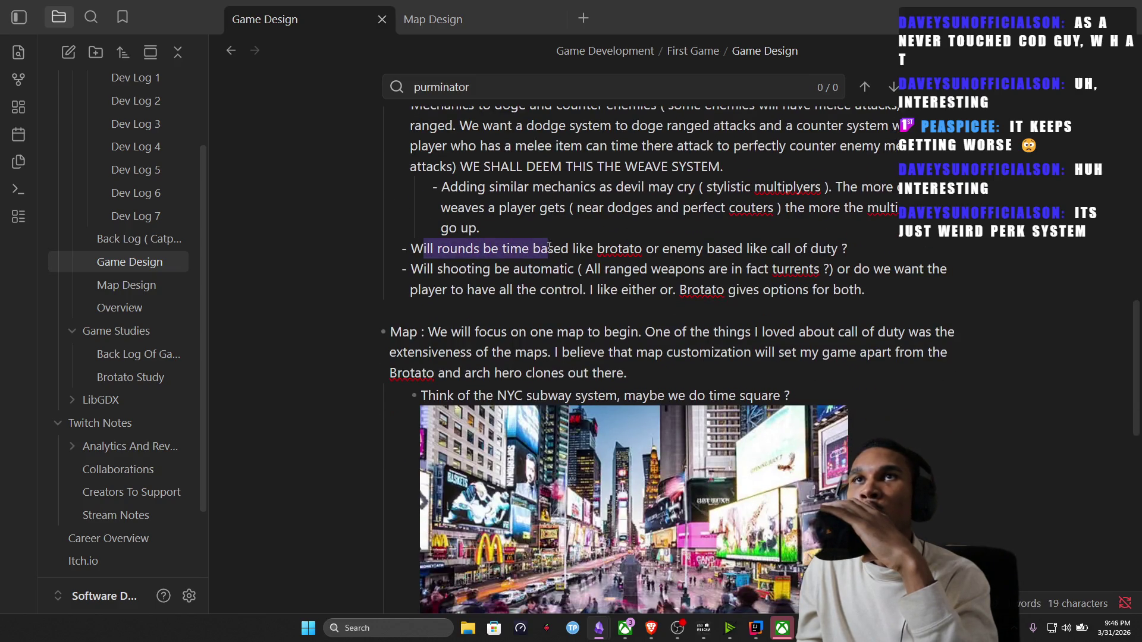
drag(419, 248, 842, 249)
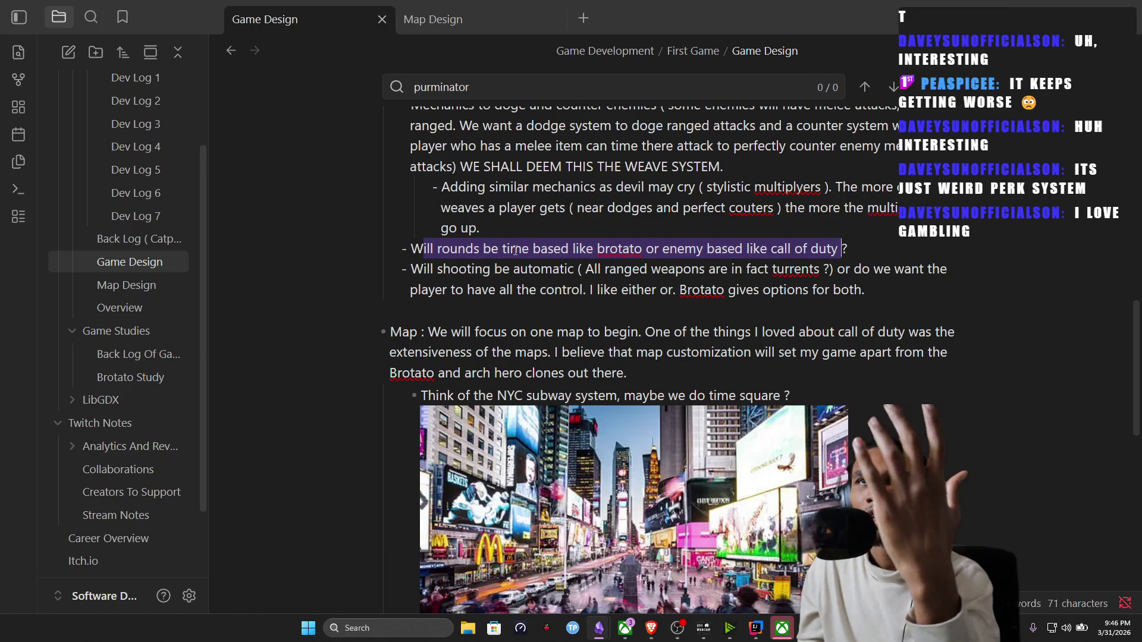
mouse_move(467, 269)
mouse_down()
mouse_move(819, 269)
mouse_move(718, 290)
mouse_move(634, 290)
mouse_up()
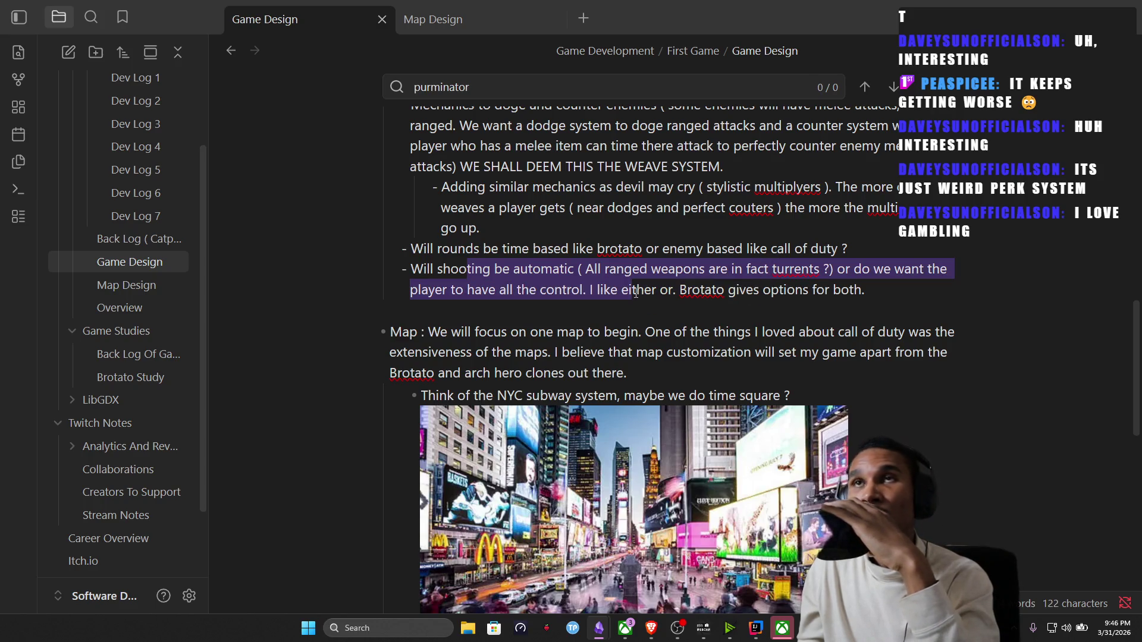
click(674, 288)
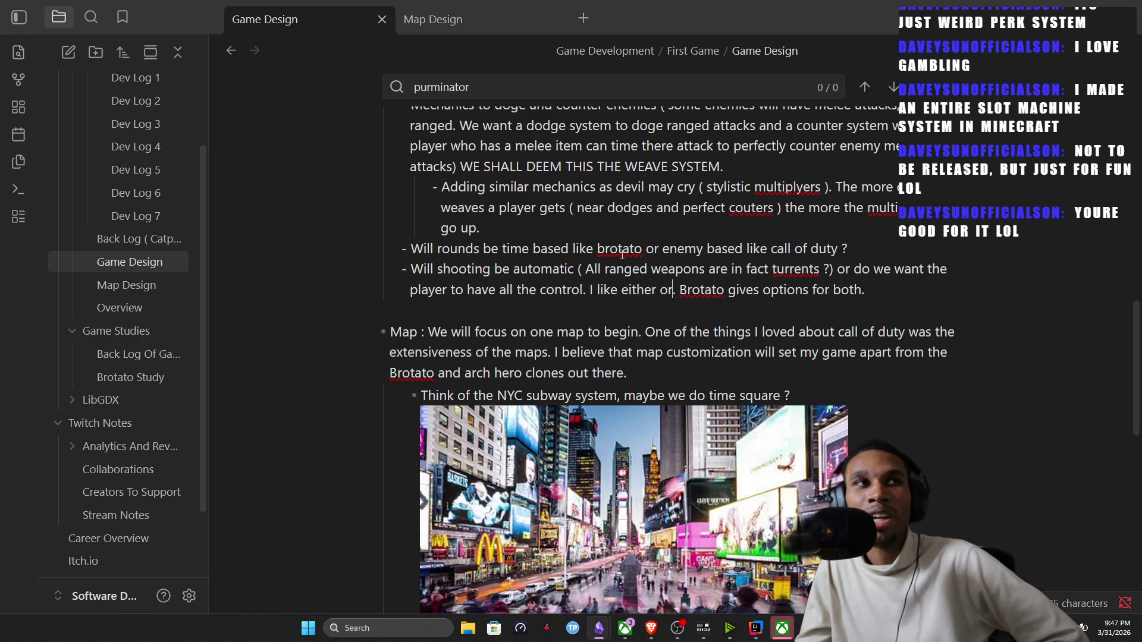
click(675, 295)
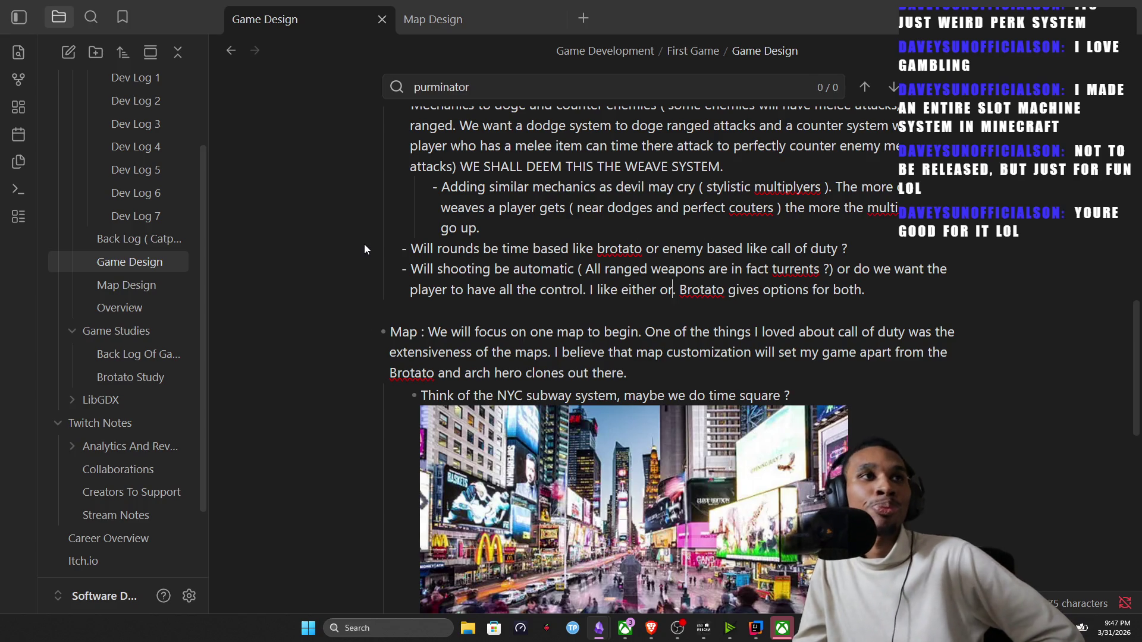
scroll(488, 337, down, 1)
scroll(549, 370, down, 2)
scroll(548, 371, up, 2)
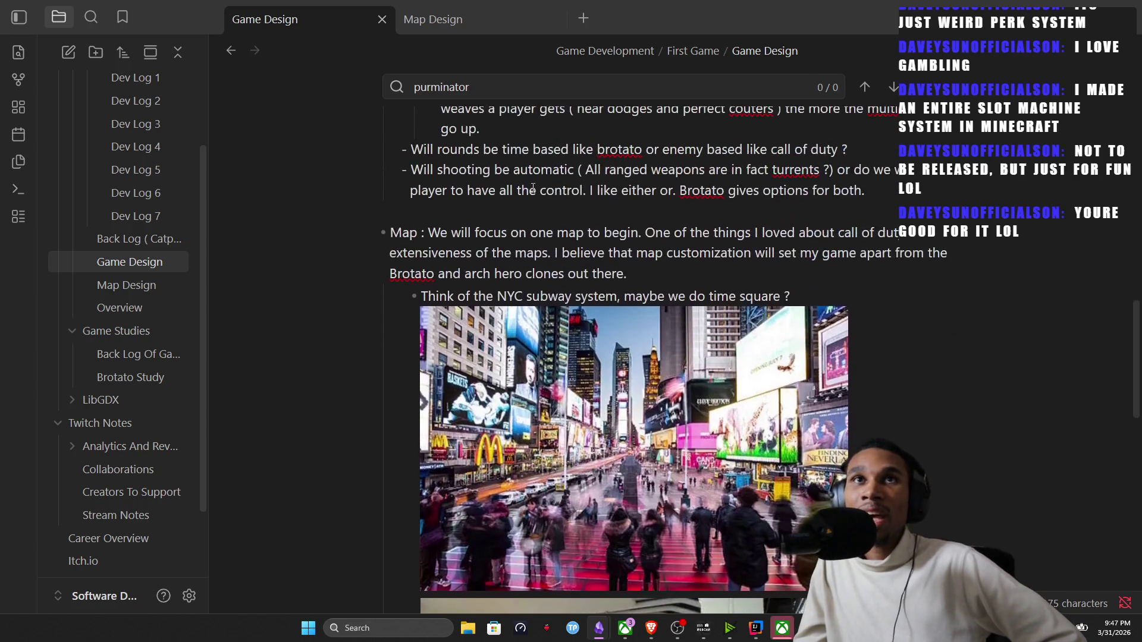
key(alt+Tab)
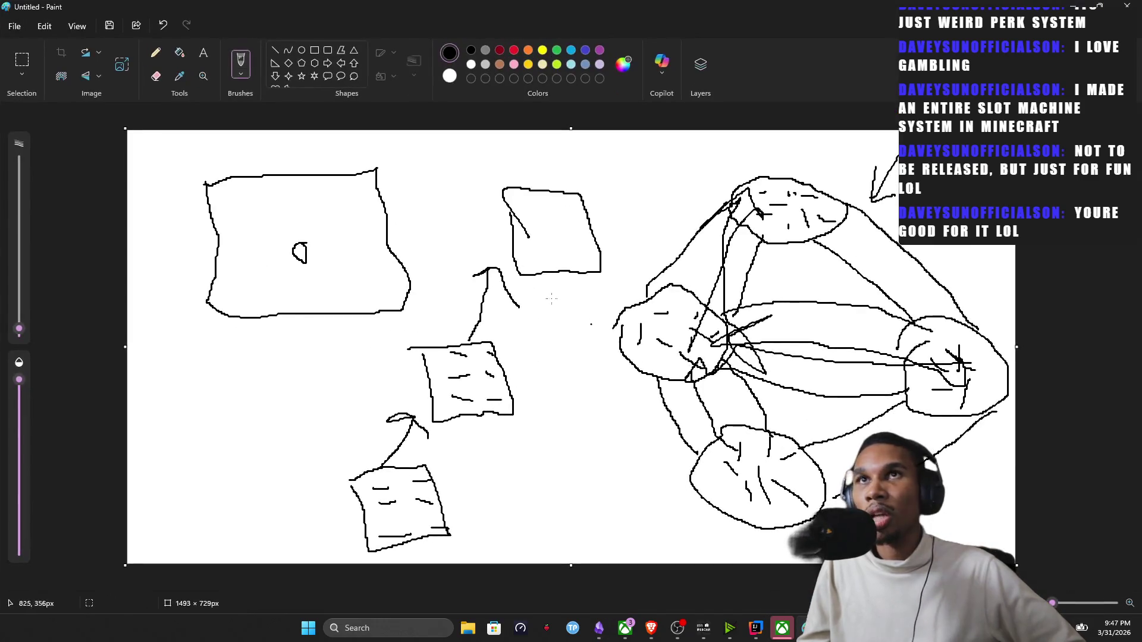
Replace the old sketch with a new blank canvas, discarding it without saving.
click(14, 25)
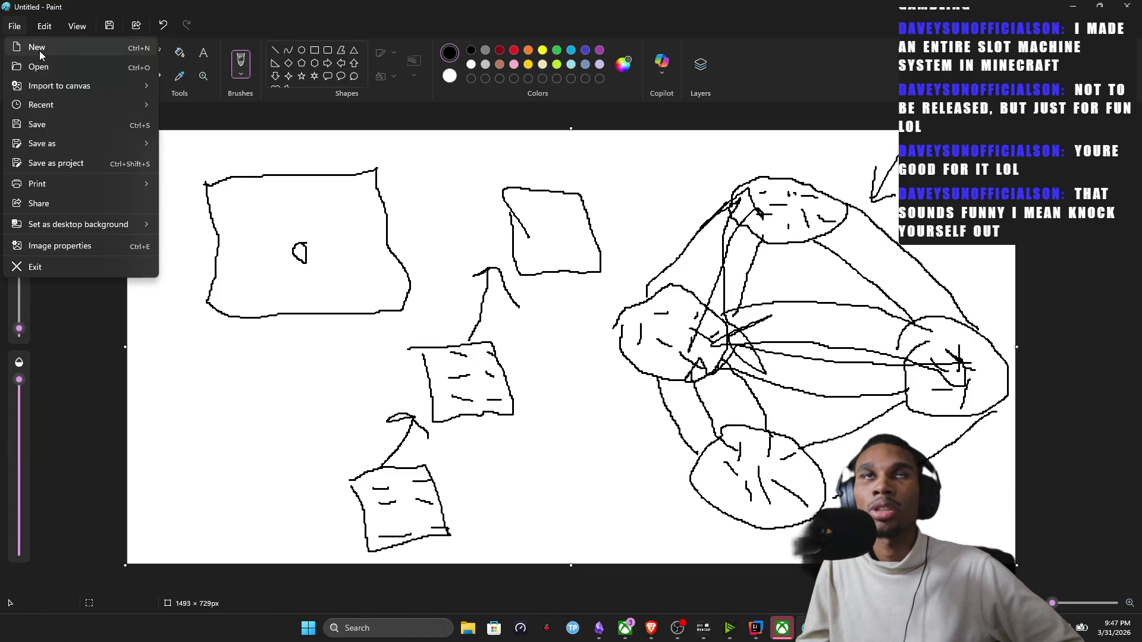
click(39, 51)
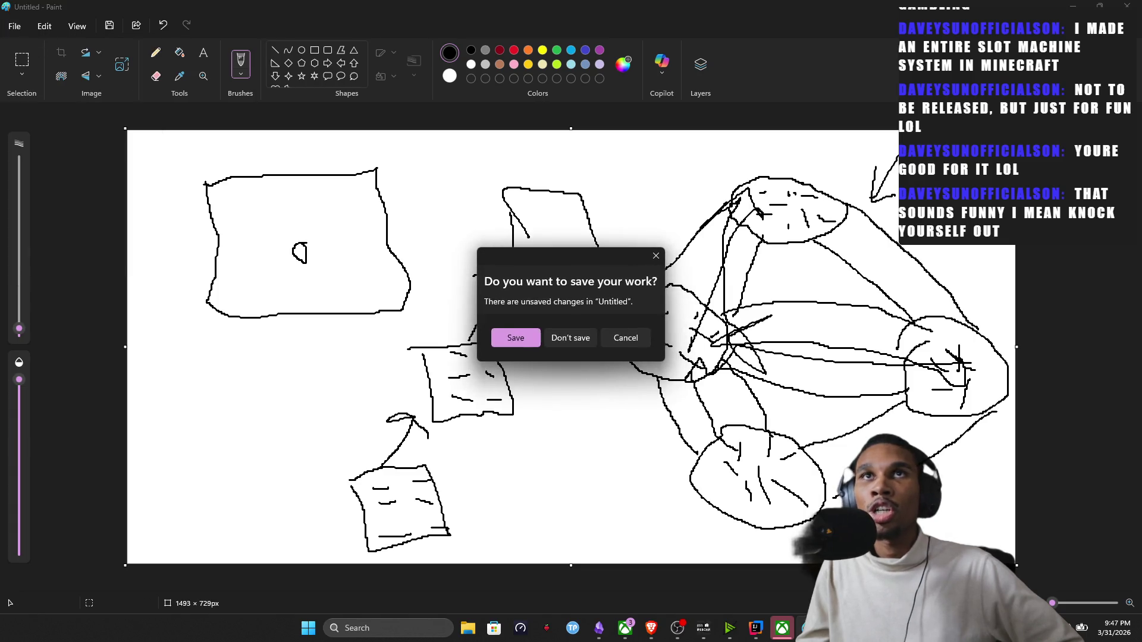
click(587, 332)
Draw a rough box outline on the canvas, then bring up the Times Square subway image results.
mouse_move(181, 181)
mouse_down()
mouse_move(392, 279)
mouse_move(276, 153)
mouse_up()
drag(176, 160, 181, 186)
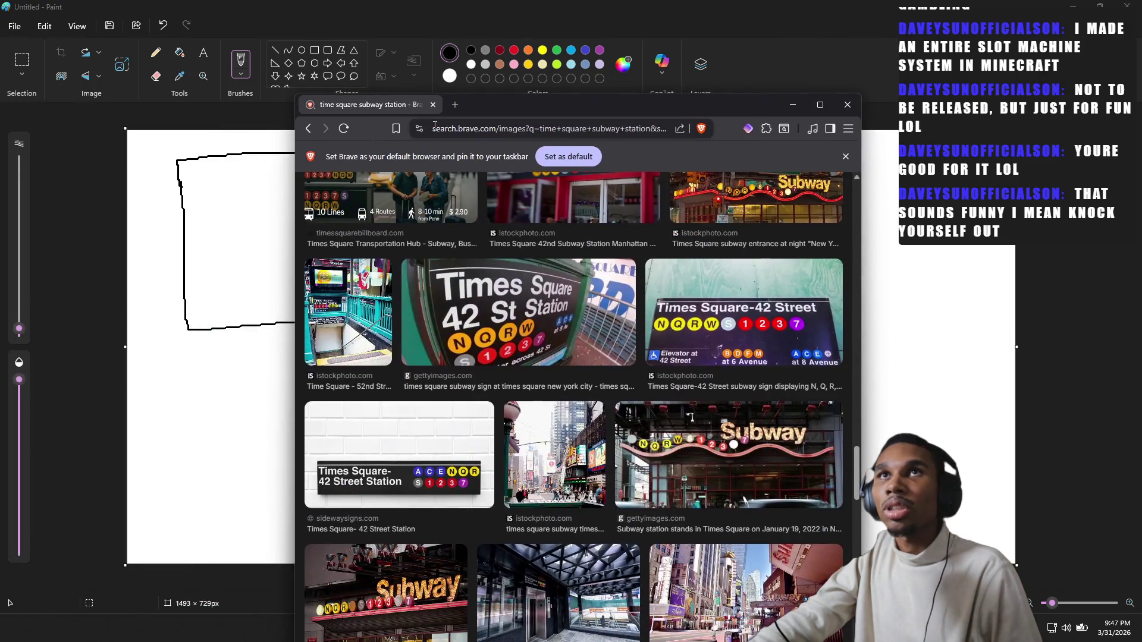
click(445, 128)
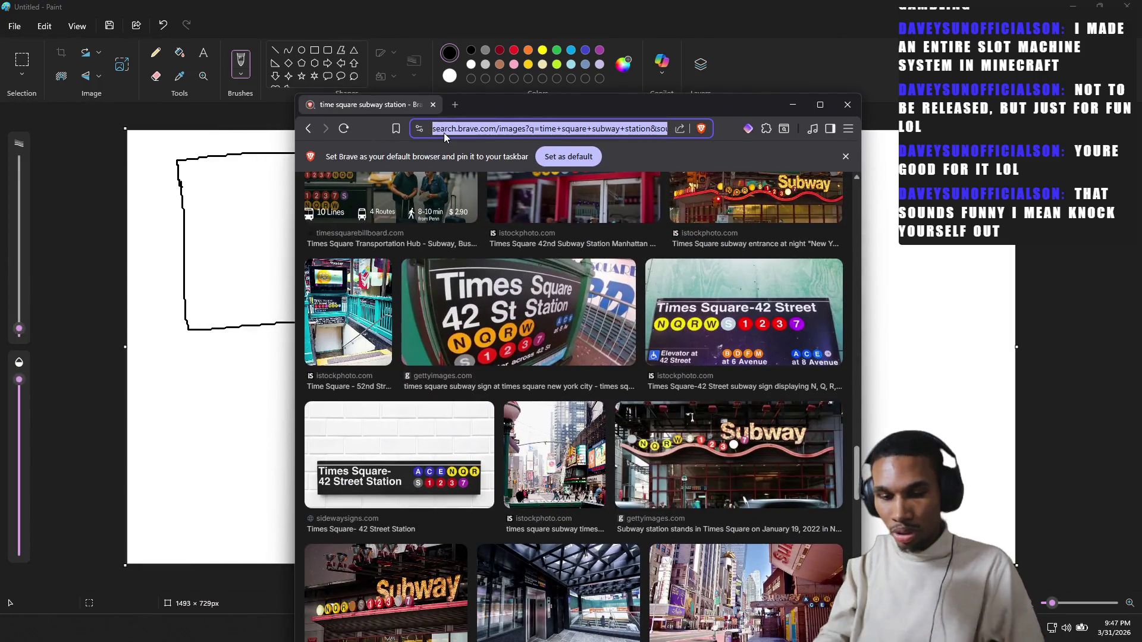
text(brotato)
Search brotato images, preview the co-op screenshot, then close Brave to return to the sketch.
key(Return)
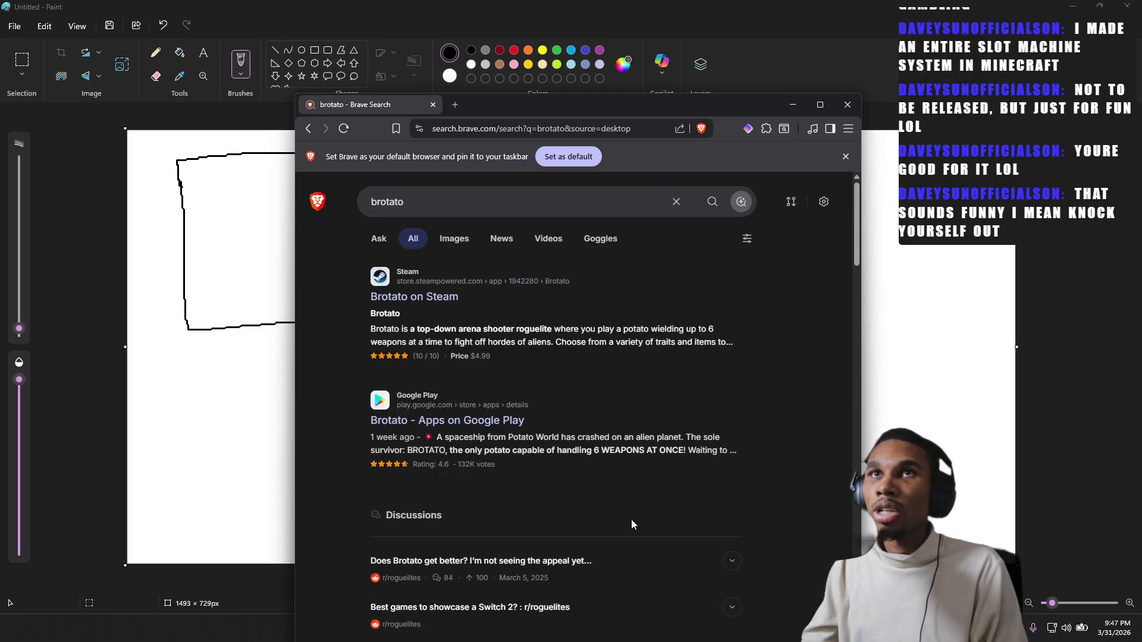
click(453, 238)
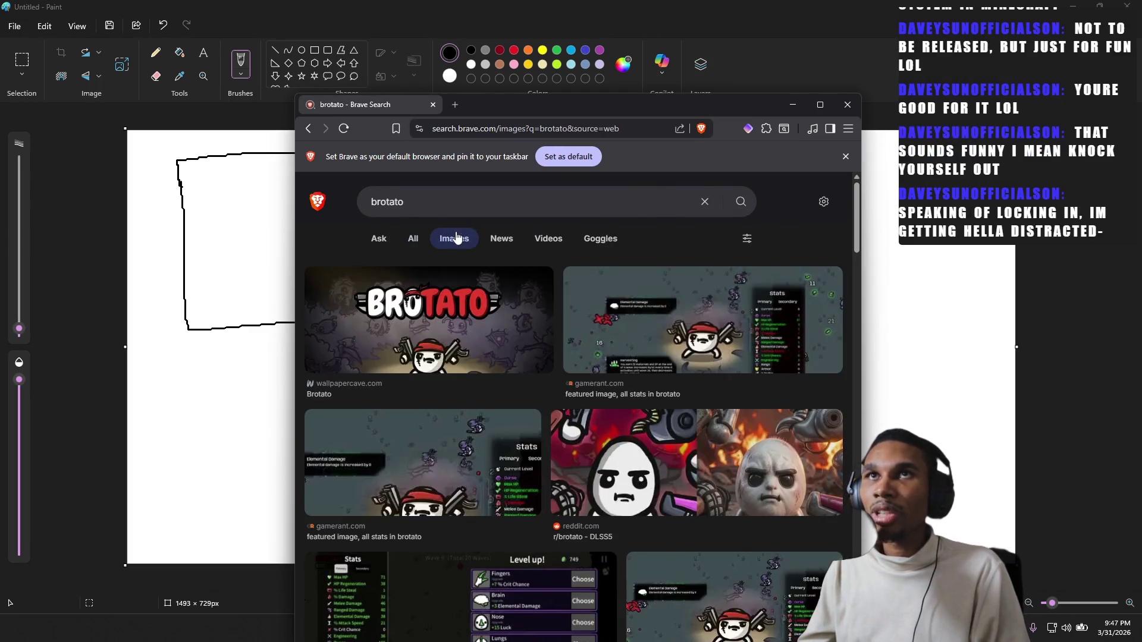
scroll(573, 333, down, 3)
scroll(573, 334, down, 3)
scroll(572, 334, down, 3)
scroll(574, 334, down, 2)
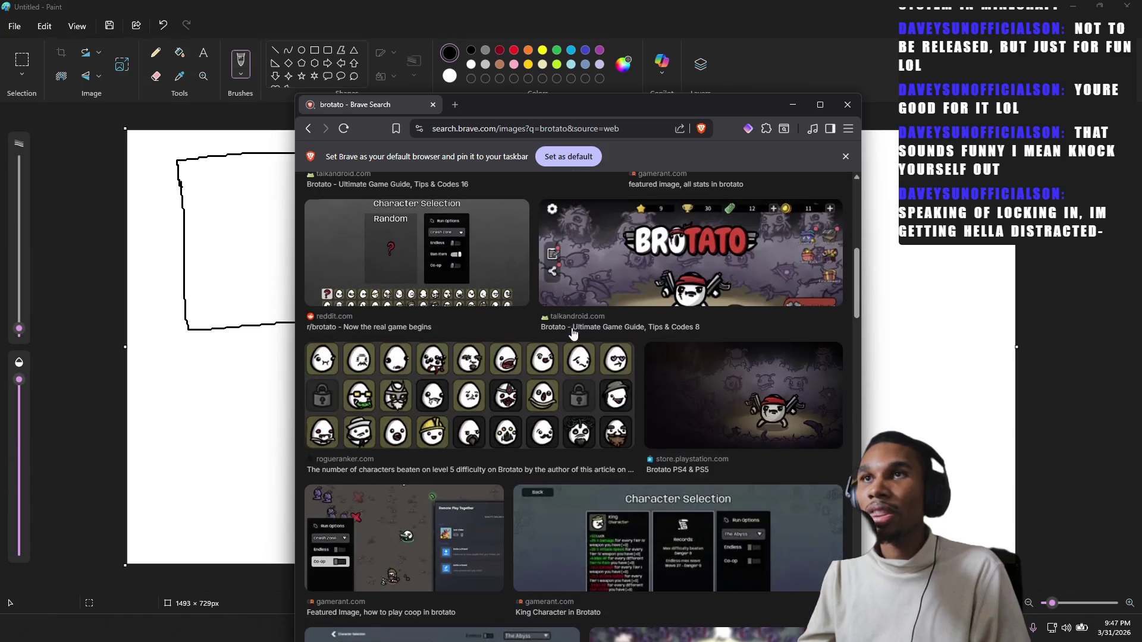
scroll(583, 321, down, 3)
click(426, 328)
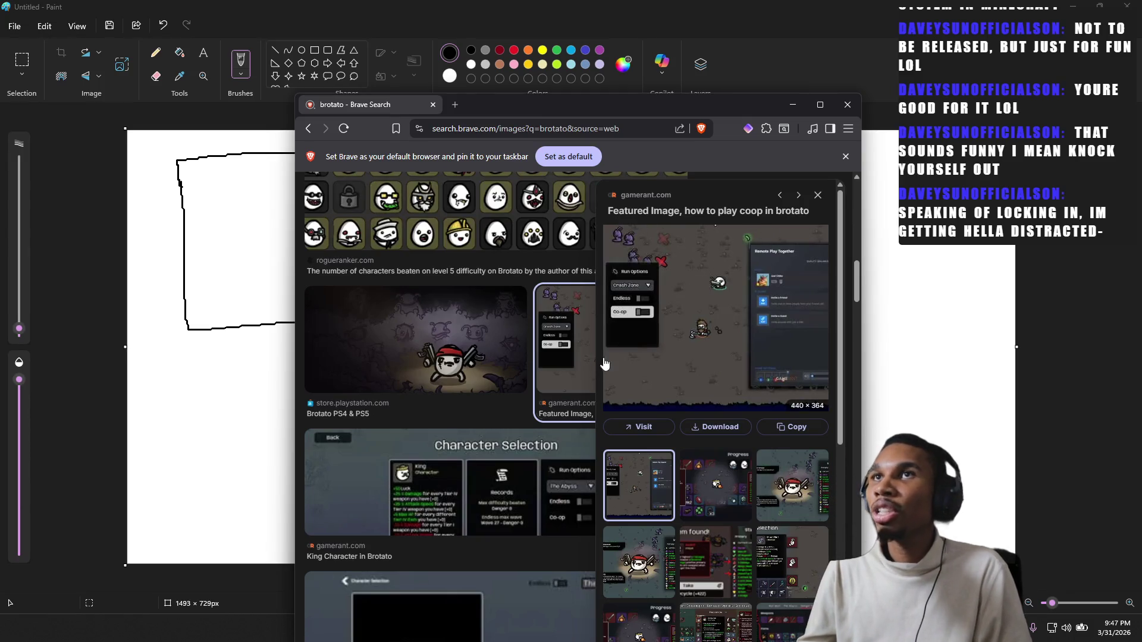
click(848, 105)
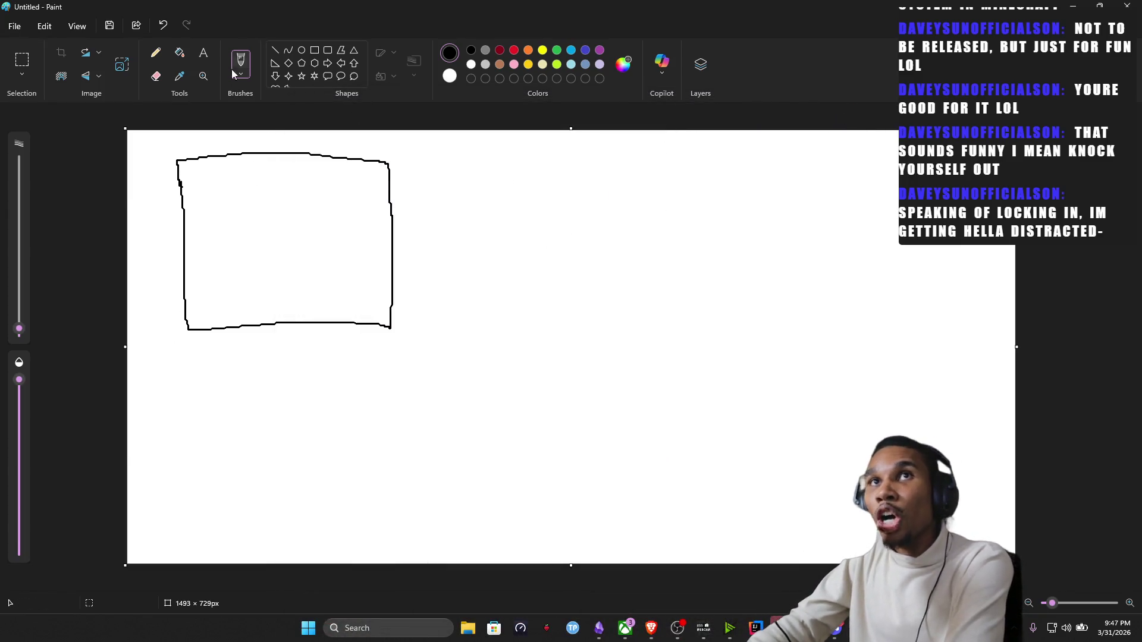
Mark up the square and draw a large right block with an inner line and a second block below it.
drag(258, 220, 249, 243)
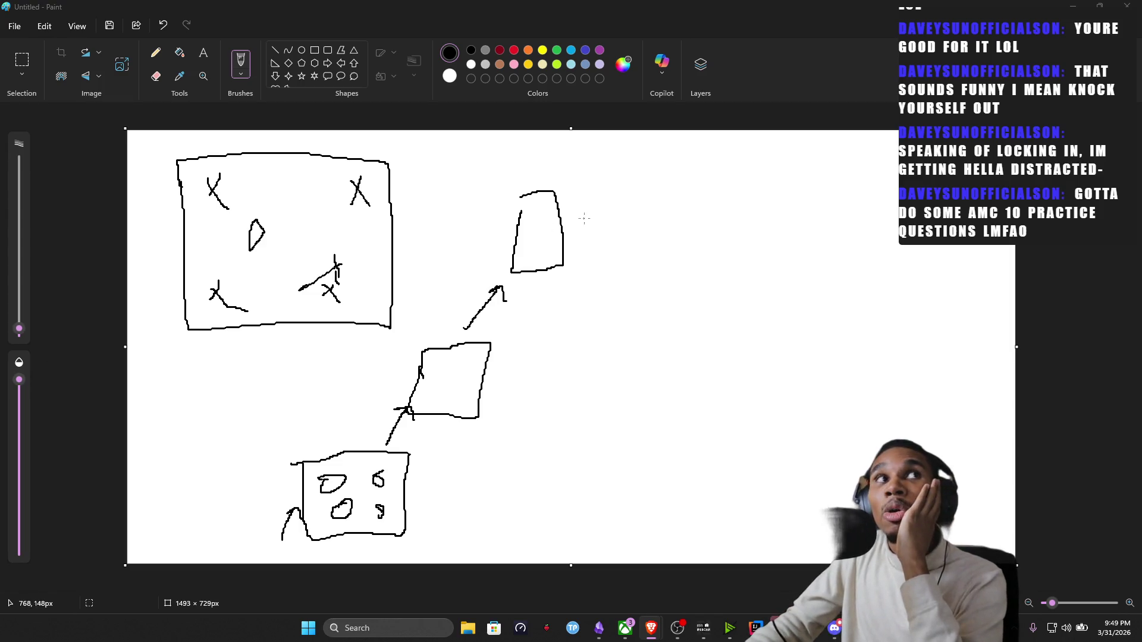
click(732, 230)
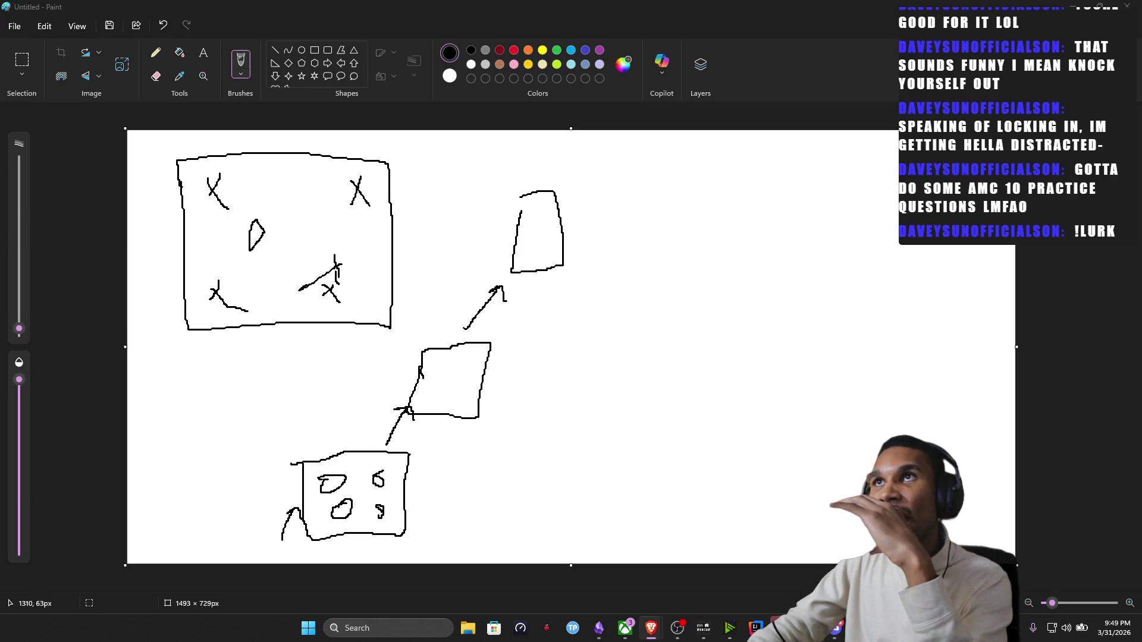
mouse_move(914, 174)
mouse_down()
mouse_move(642, 338)
mouse_move(924, 175)
mouse_up()
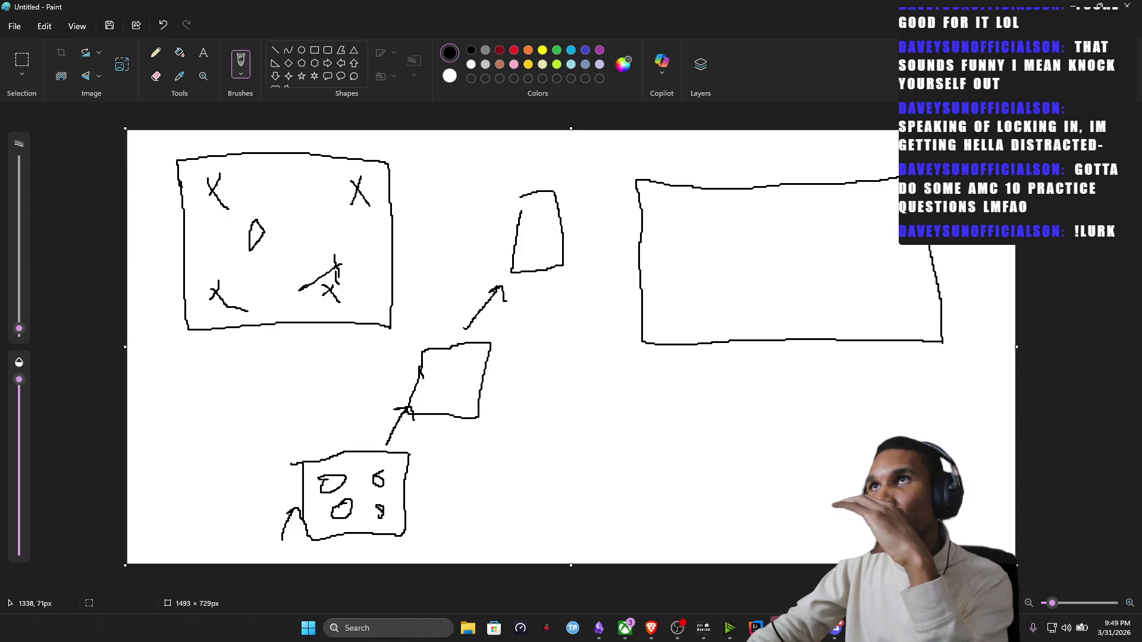
drag(691, 244, 769, 247)
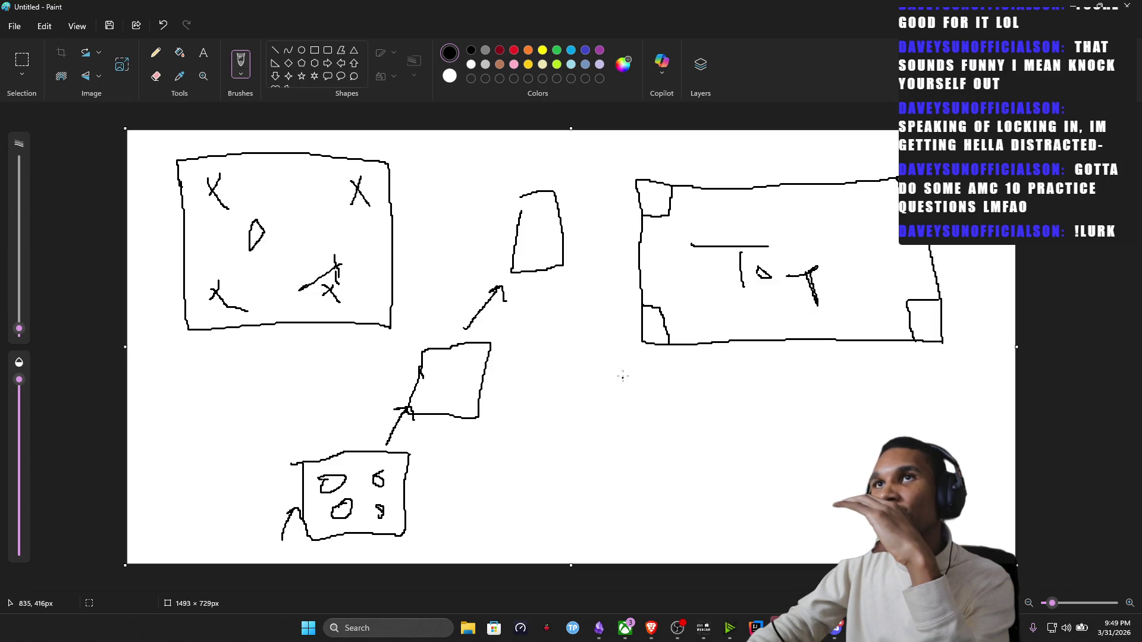
drag(624, 412, 925, 476)
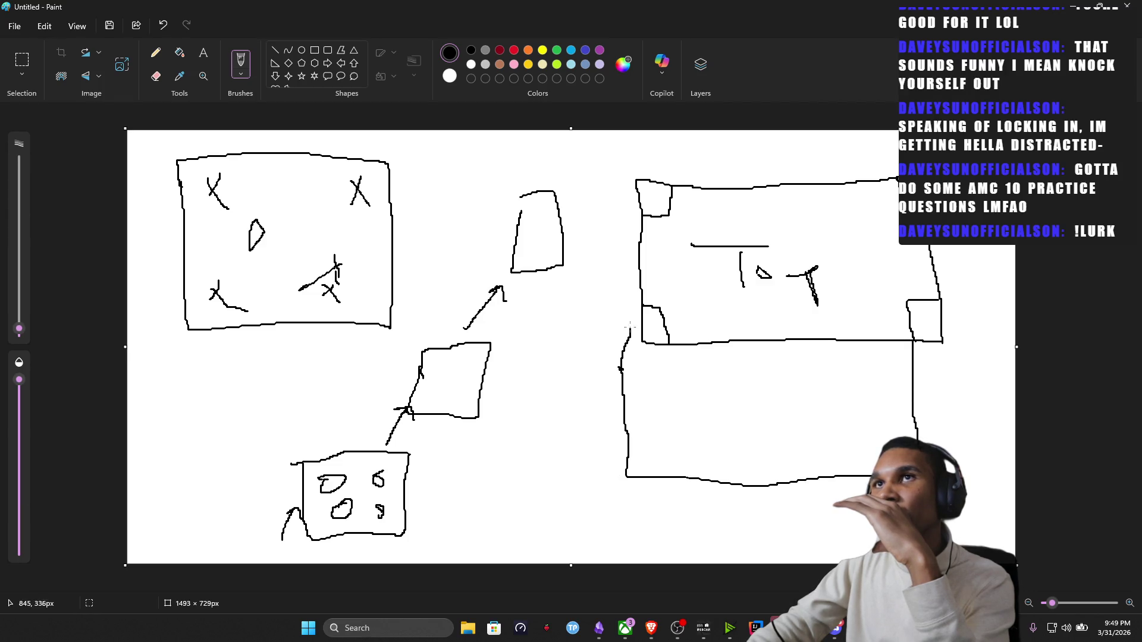
Add a vertical line and a V-ended arrow beside the block and handwrite 'Grand' inside it.
drag(632, 199, 633, 307)
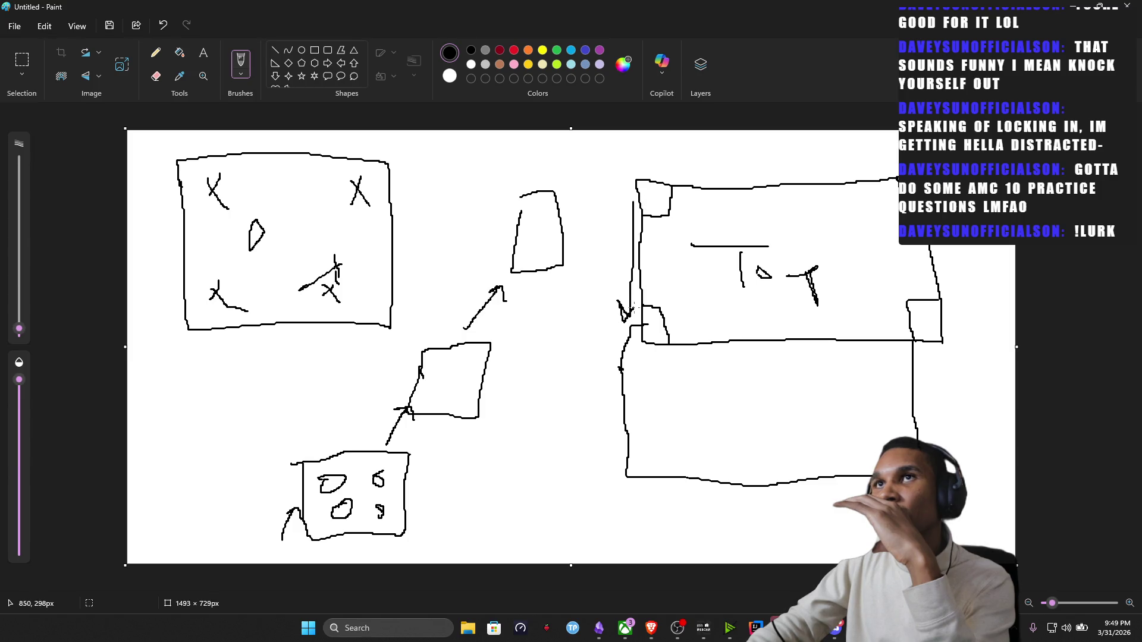
mouse_move(648, 354)
mouse_down()
mouse_move(626, 415)
mouse_move(672, 405)
mouse_up()
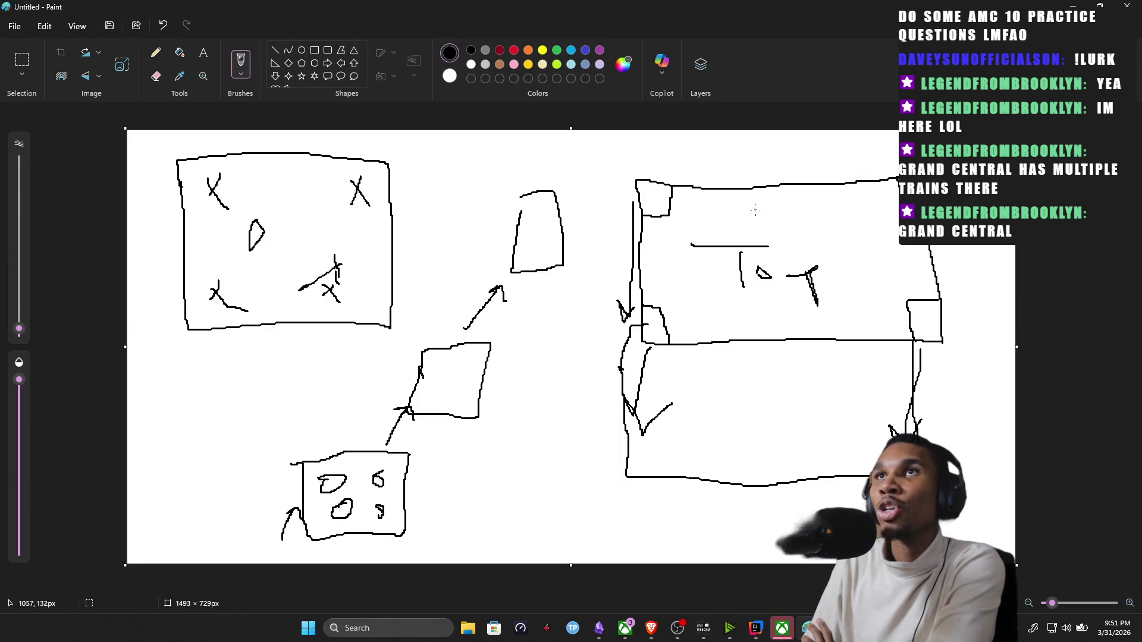
drag(757, 213, 801, 199)
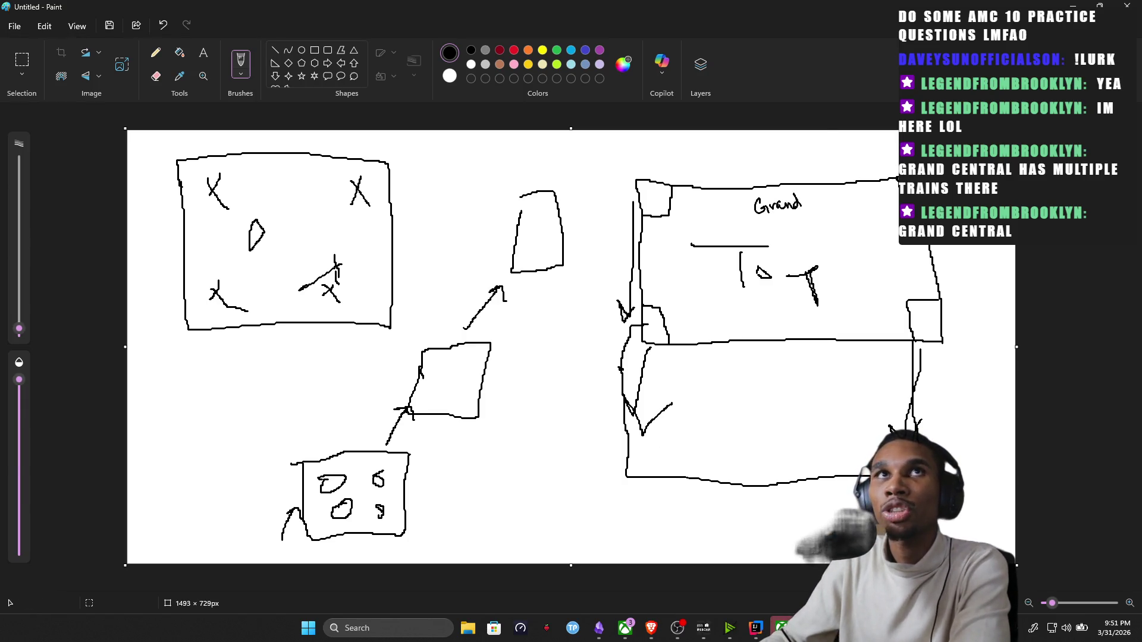
click(44, 26)
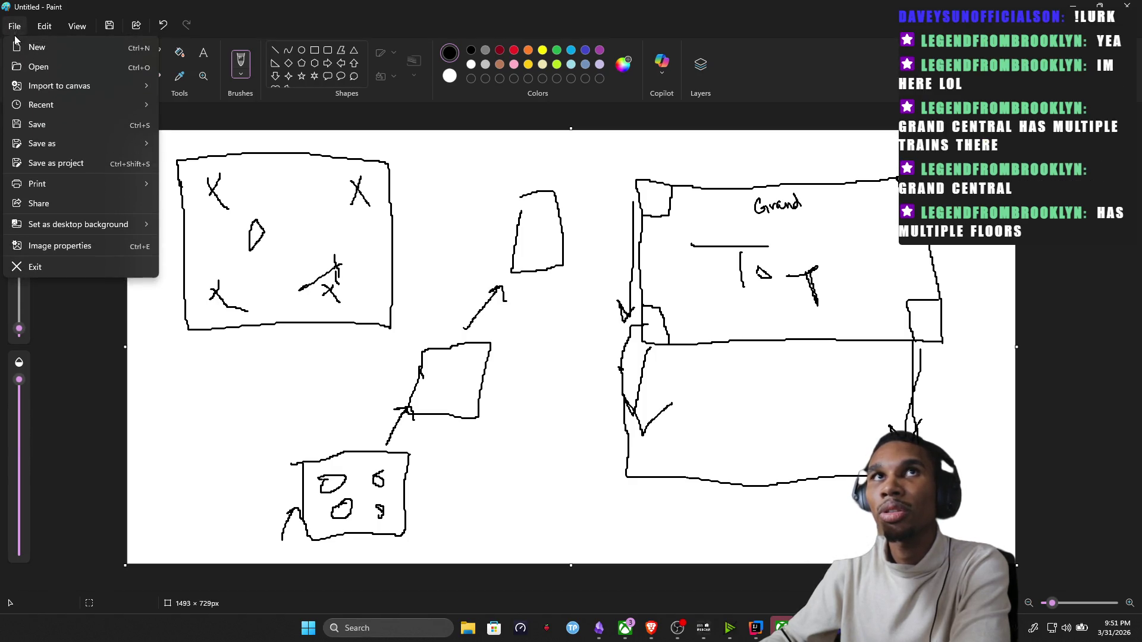
Discard the map sketch for a blank canvas and underline the handwritten title 'Inspiration'.
click(37, 47)
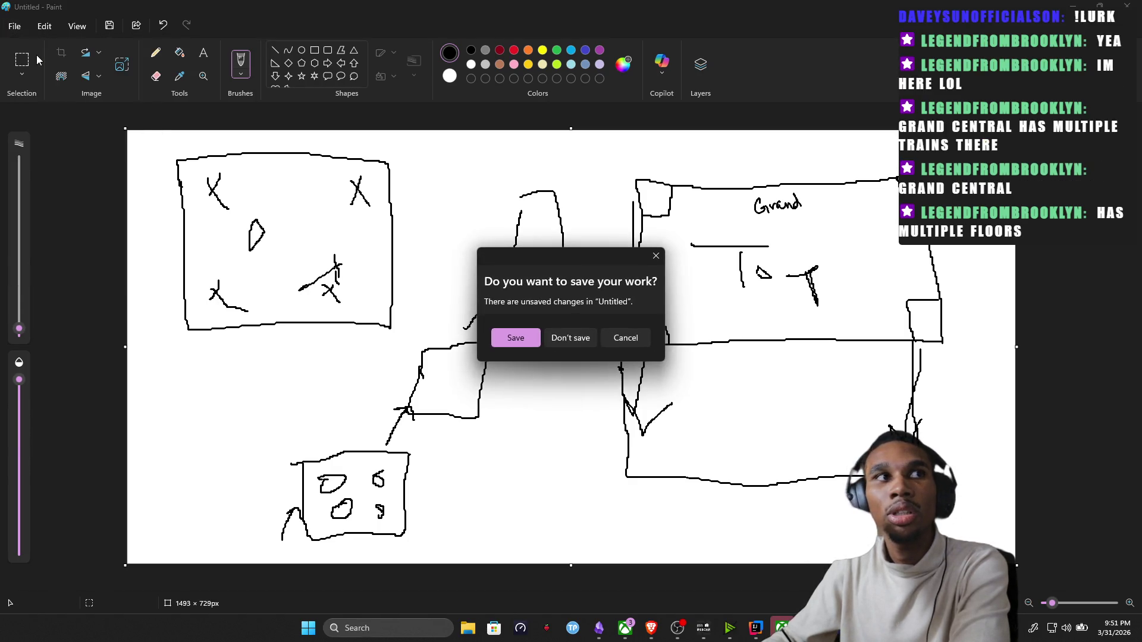
click(581, 335)
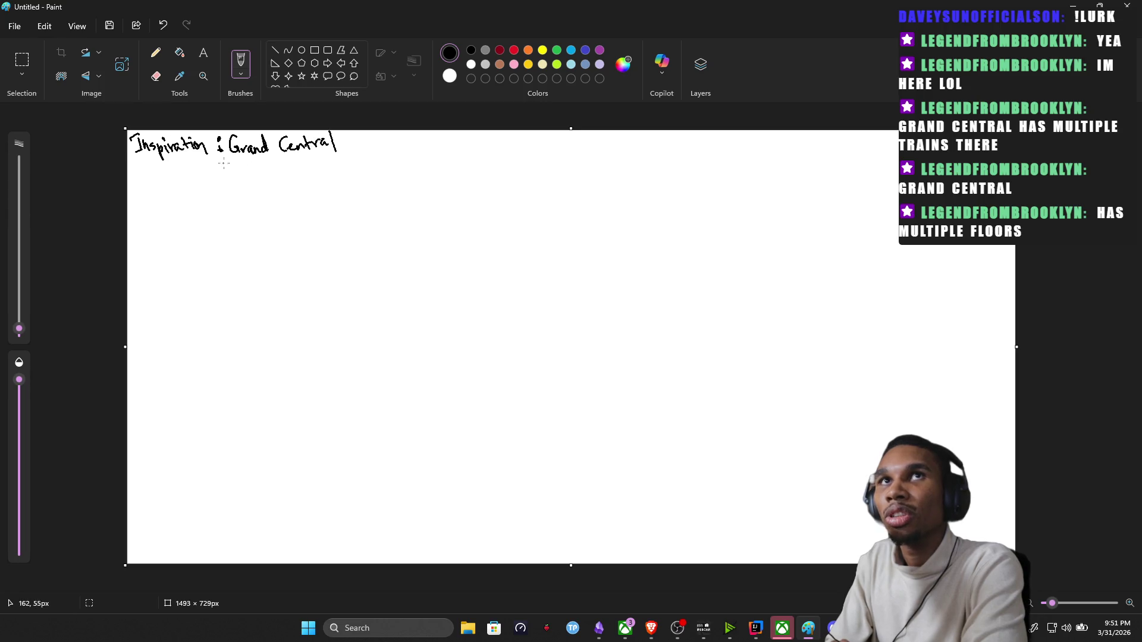
drag(143, 166, 199, 162)
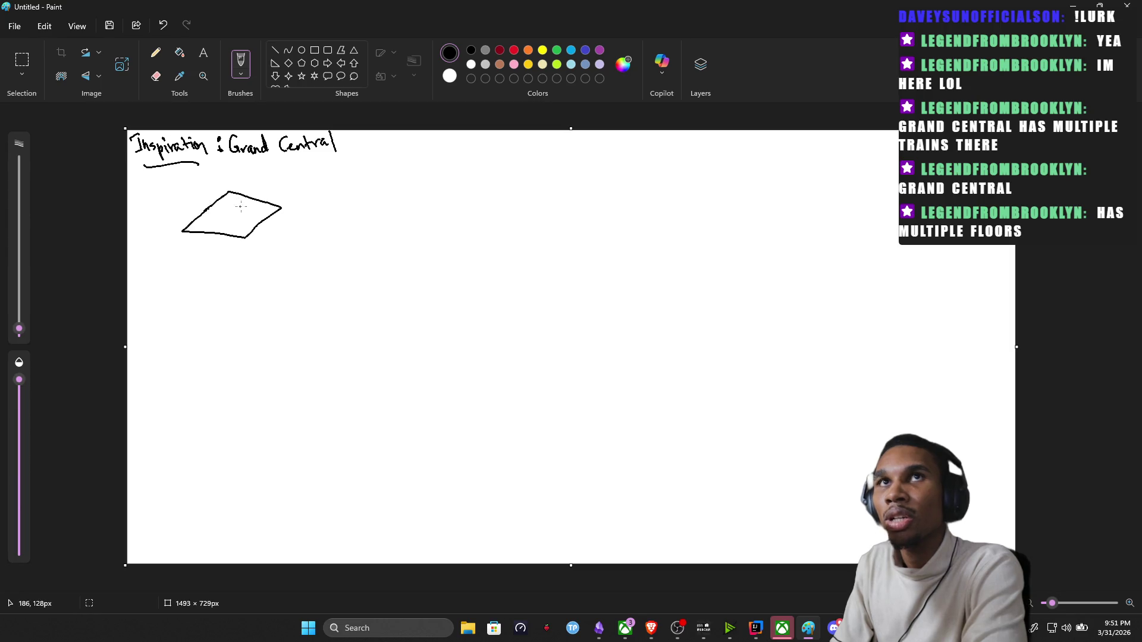
Handwrite 'outside (Emphasis on Towers as borders)' beside the arrow and add small marks inside the right shape.
drag(286, 190, 326, 176)
drag(301, 191, 304, 195)
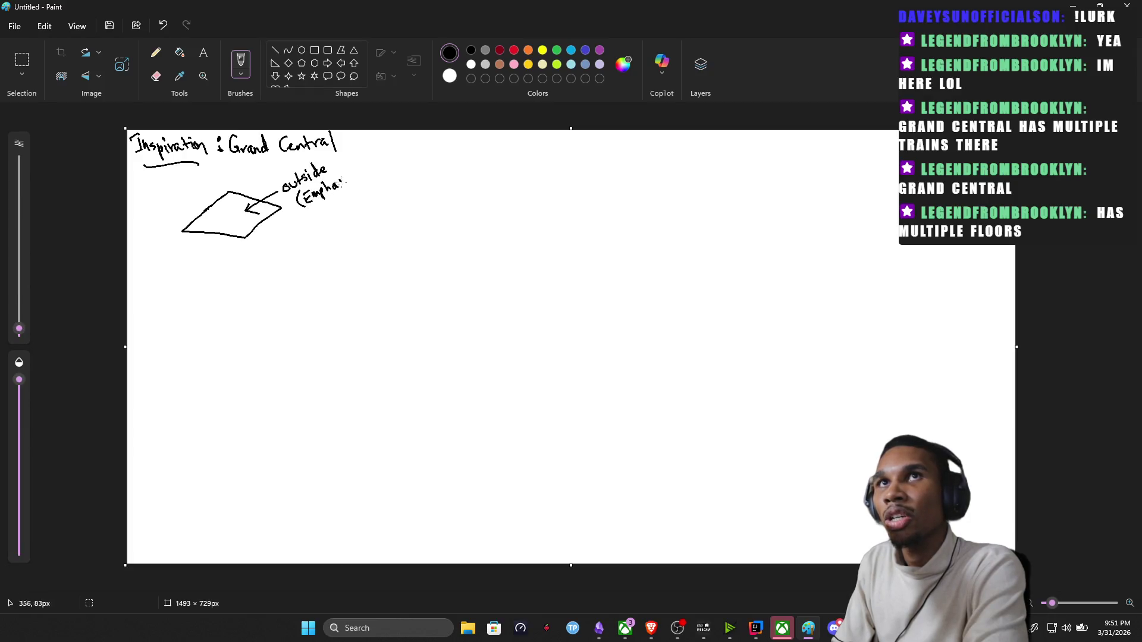
drag(396, 158, 405, 164)
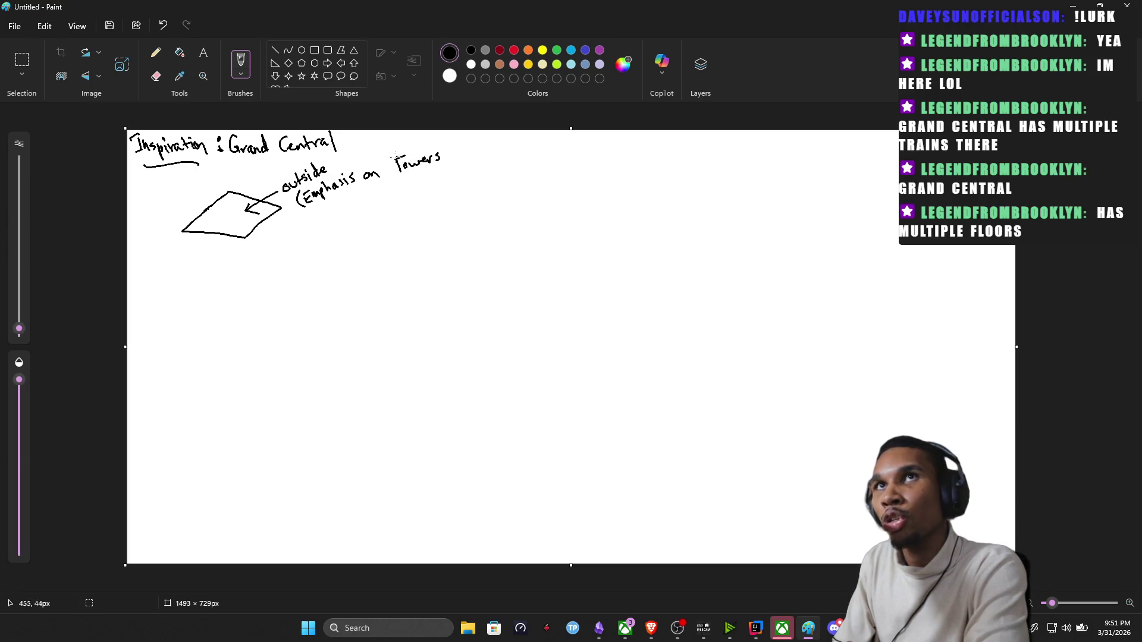
drag(458, 155, 463, 162)
drag(475, 145, 474, 154)
click(475, 158)
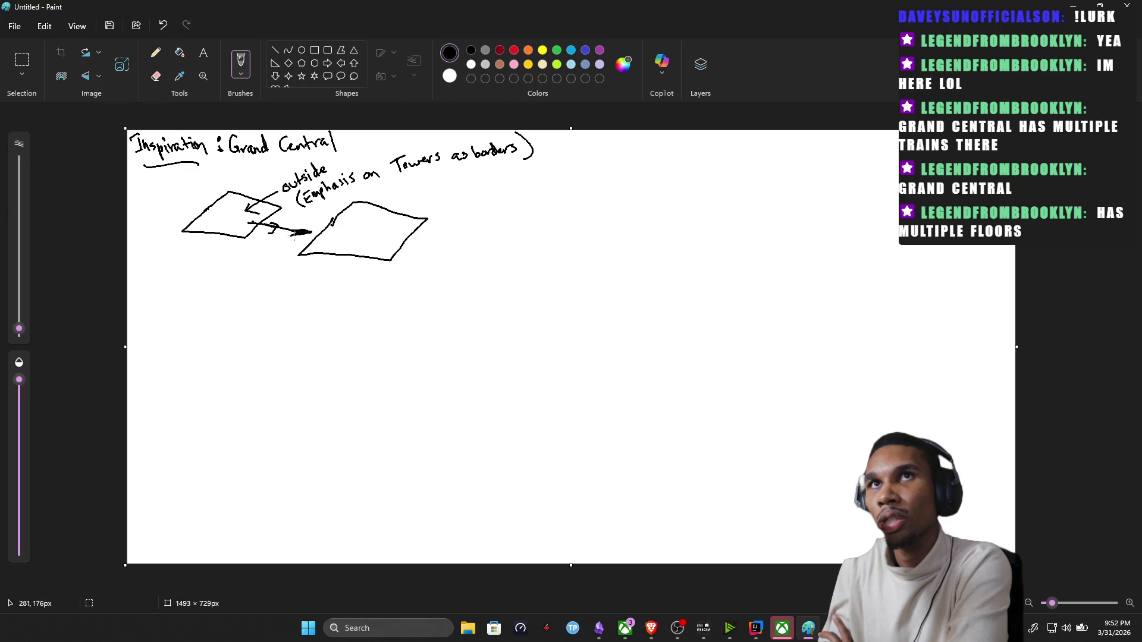
drag(329, 224, 457, 204)
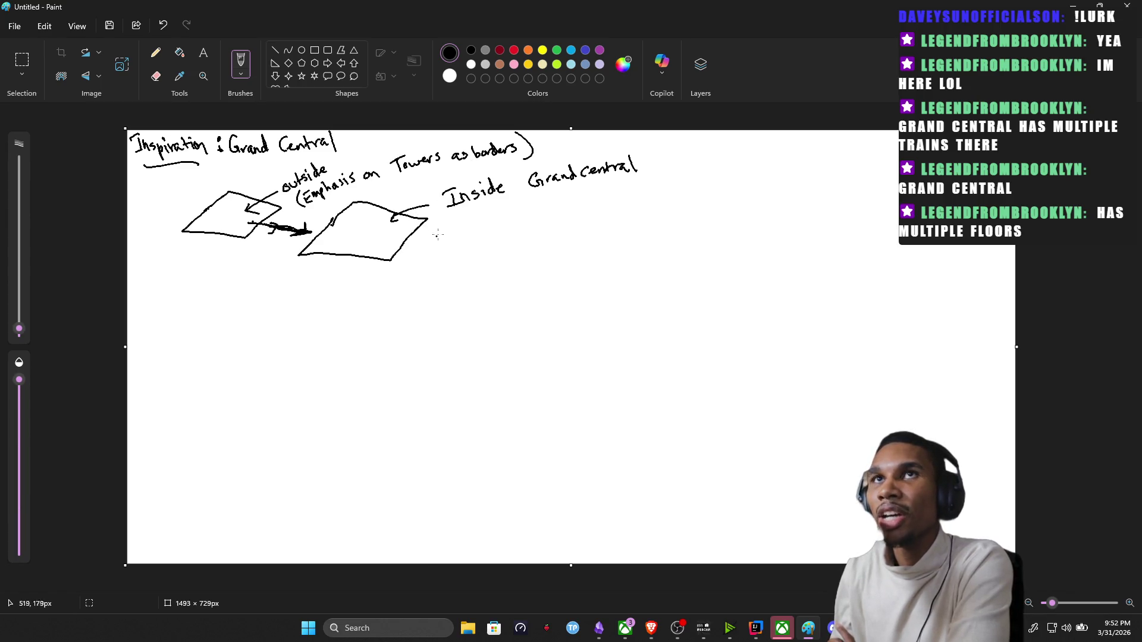
click(24, 62)
mouse_move(673, 140)
mouse_down()
mouse_move(123, 250)
mouse_move(128, 287)
mouse_up()
drag(232, 225, 235, 261)
key(ctrl+z)
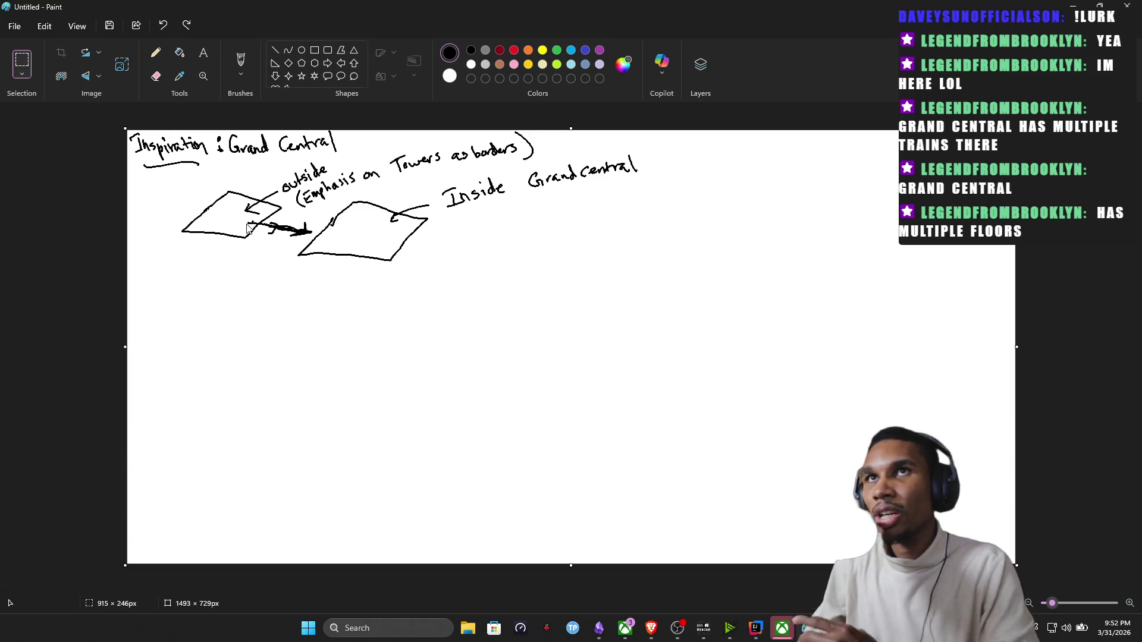
click(376, 211)
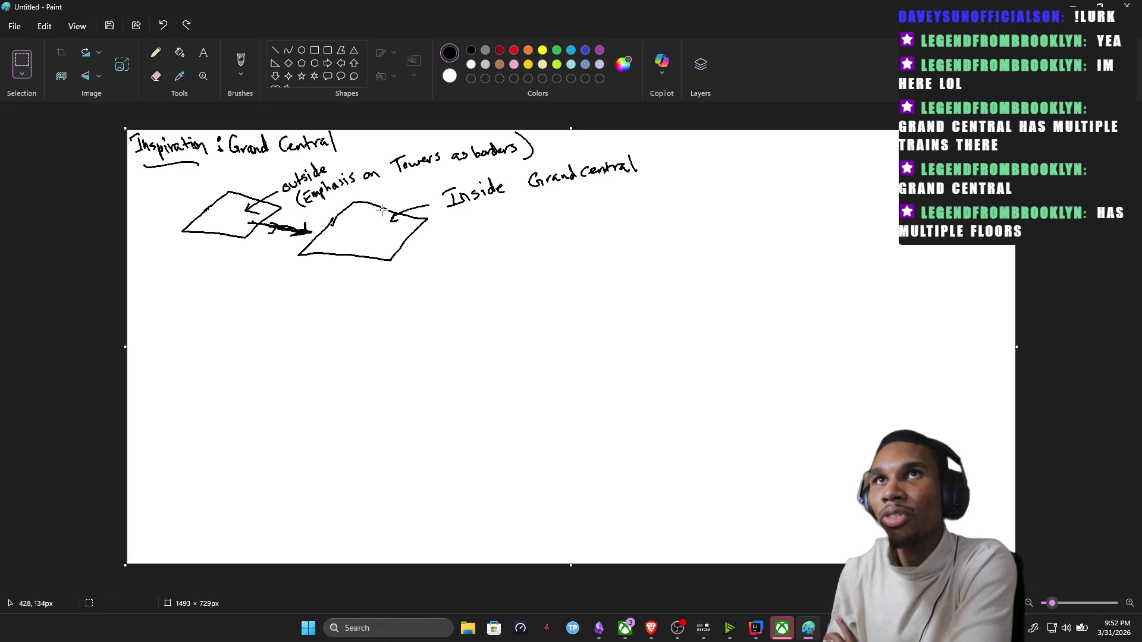
drag(384, 208, 385, 205)
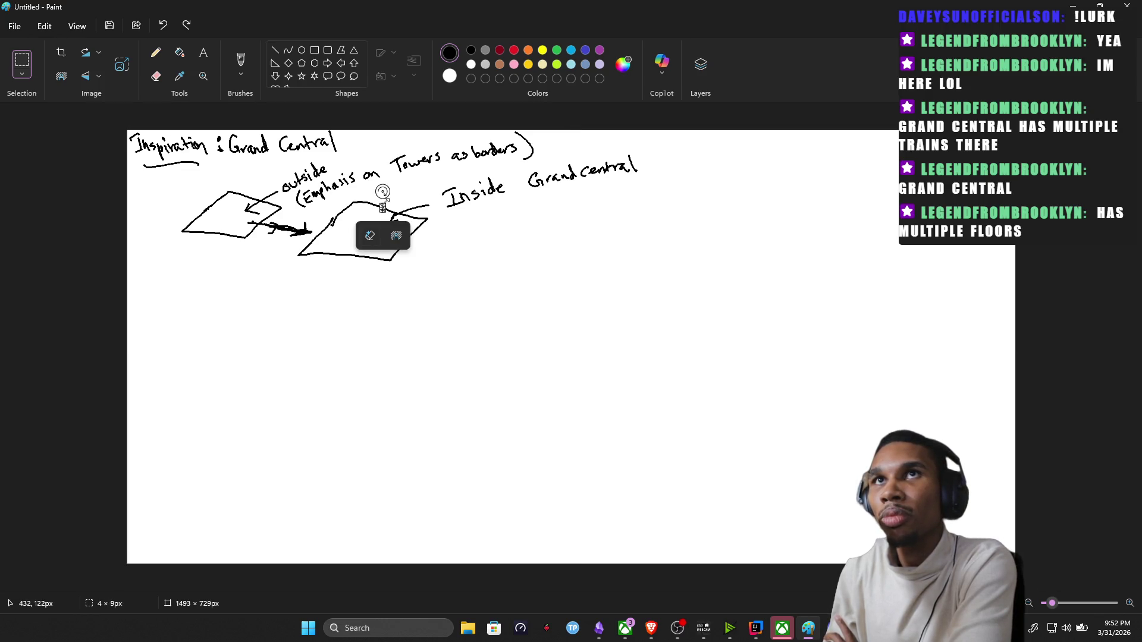
click(155, 52)
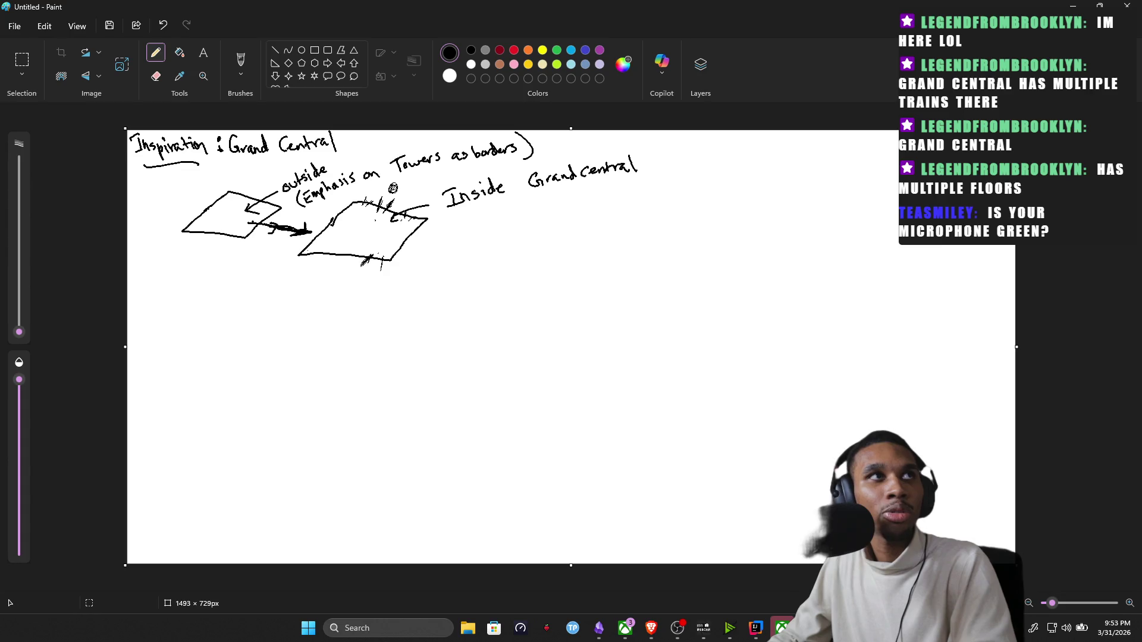
Switch over to the Brave browser to check a reference.
click(650, 628)
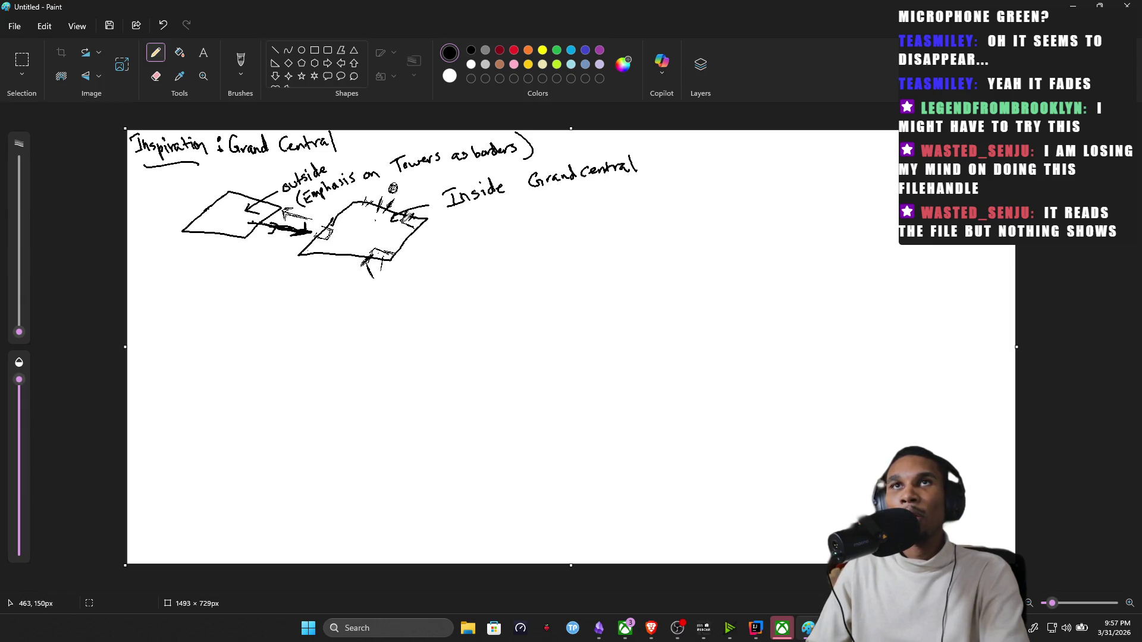
Write an underlined 'Philosophy' heading with a '3 Gates' note beneath, and label the small circle 'clock'.
mouse_move(750, 149)
mouse_down()
mouse_move(839, 172)
mouse_move(847, 154)
mouse_move(867, 184)
mouse_up()
drag(769, 175, 864, 186)
mouse_move(789, 206)
mouse_down()
mouse_move(791, 223)
mouse_move(821, 221)
mouse_up()
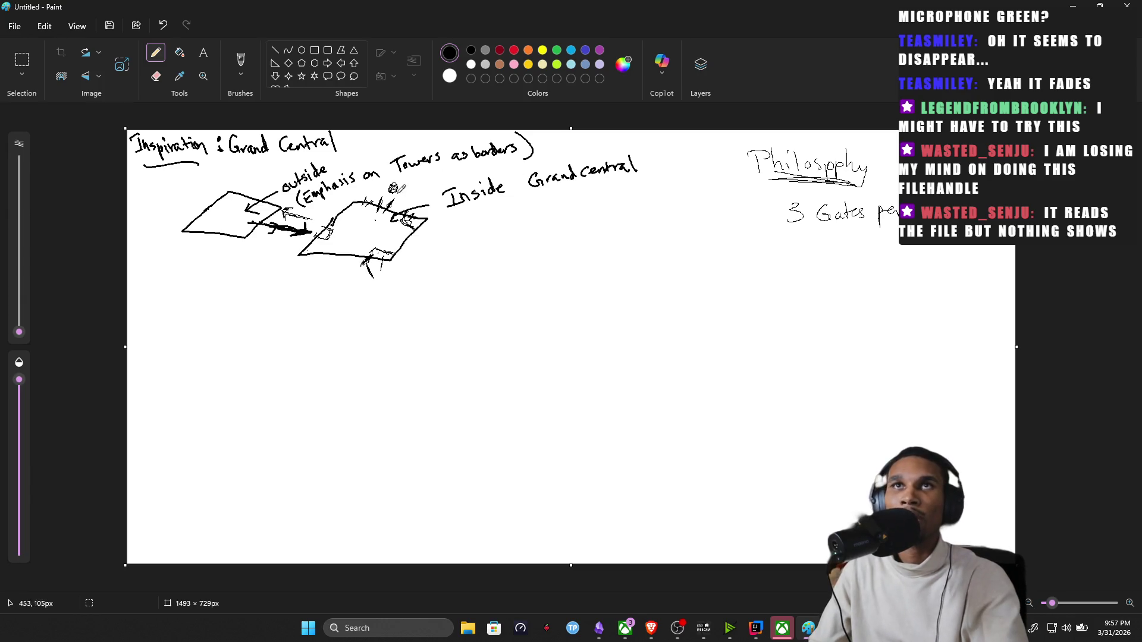
drag(397, 190, 393, 187)
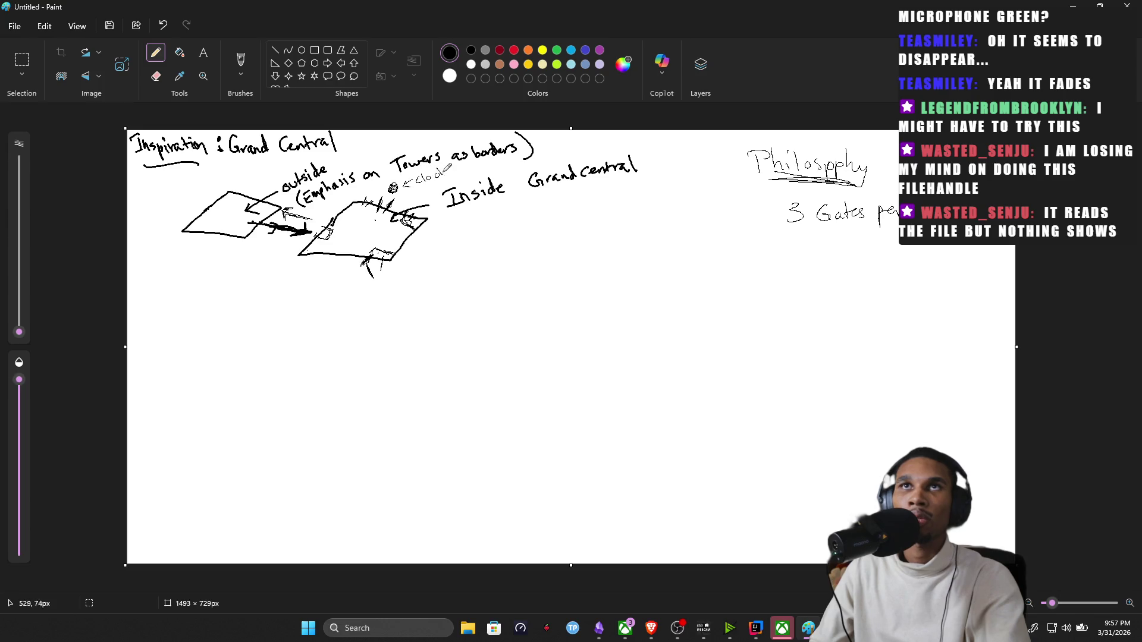
Draw the stairway block descending right from the inside Grand Central box.
mouse_move(394, 254)
mouse_down()
mouse_move(377, 271)
mouse_move(397, 310)
mouse_up()
drag(393, 253, 411, 284)
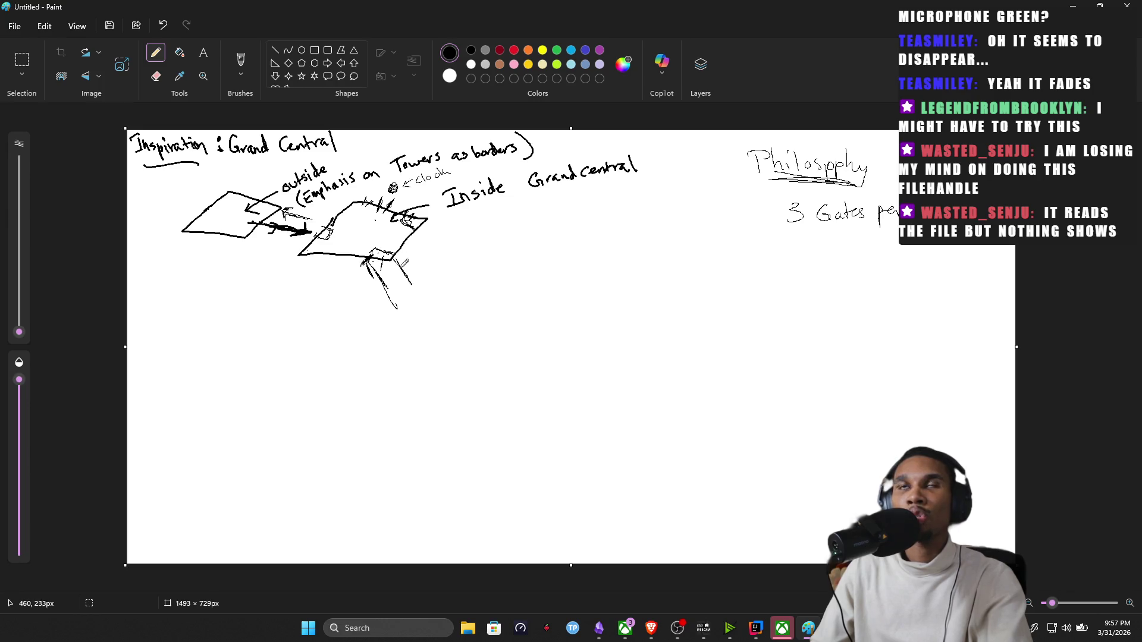
drag(416, 233, 454, 265)
drag(431, 216, 461, 255)
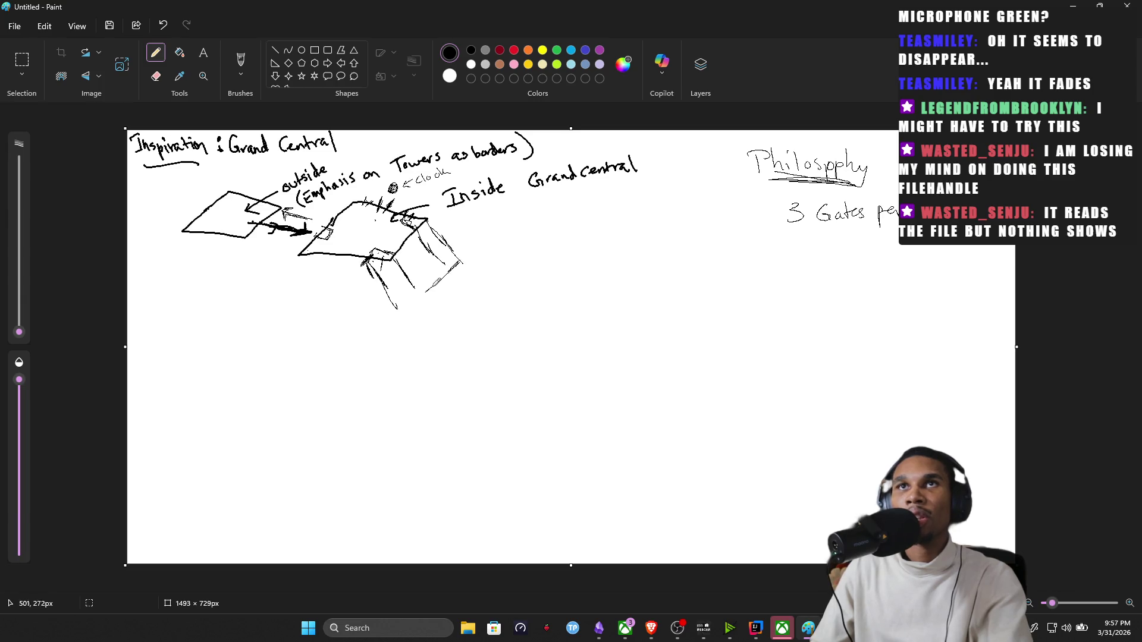
Outline and shade the lower platform parallelogram at the foot of the stairs.
drag(401, 314, 494, 328)
mouse_move(463, 256)
mouse_down()
mouse_move(542, 270)
mouse_move(497, 317)
mouse_up()
drag(545, 280, 500, 314)
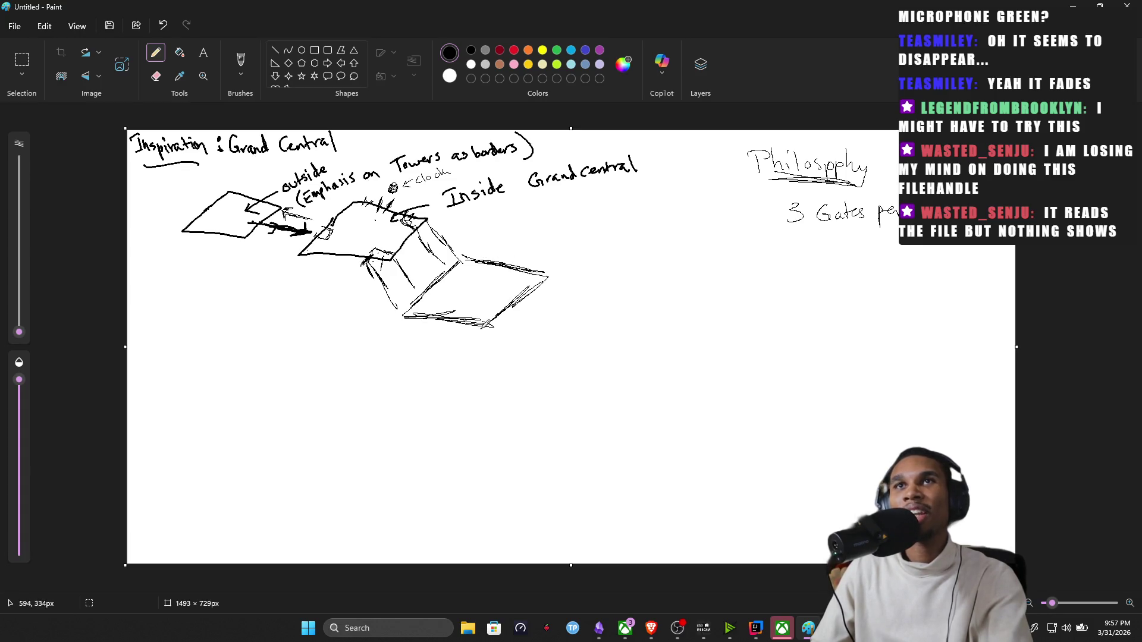
mouse_move(403, 314)
mouse_down()
mouse_move(388, 278)
mouse_move(406, 304)
mouse_move(439, 223)
mouse_move(465, 251)
mouse_up()
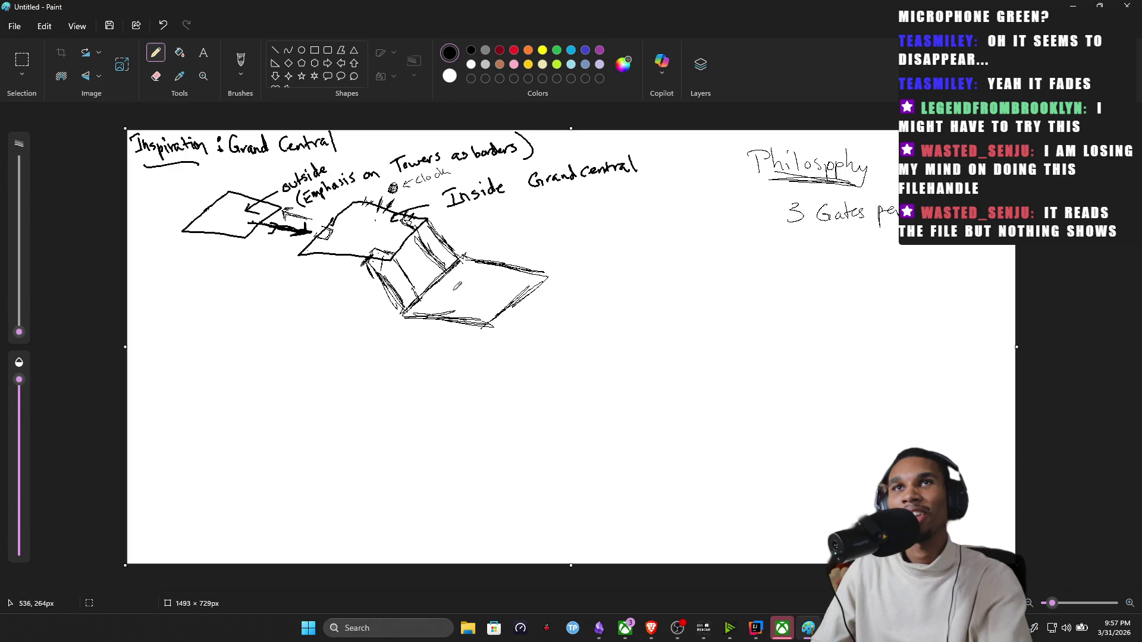
drag(492, 325, 556, 272)
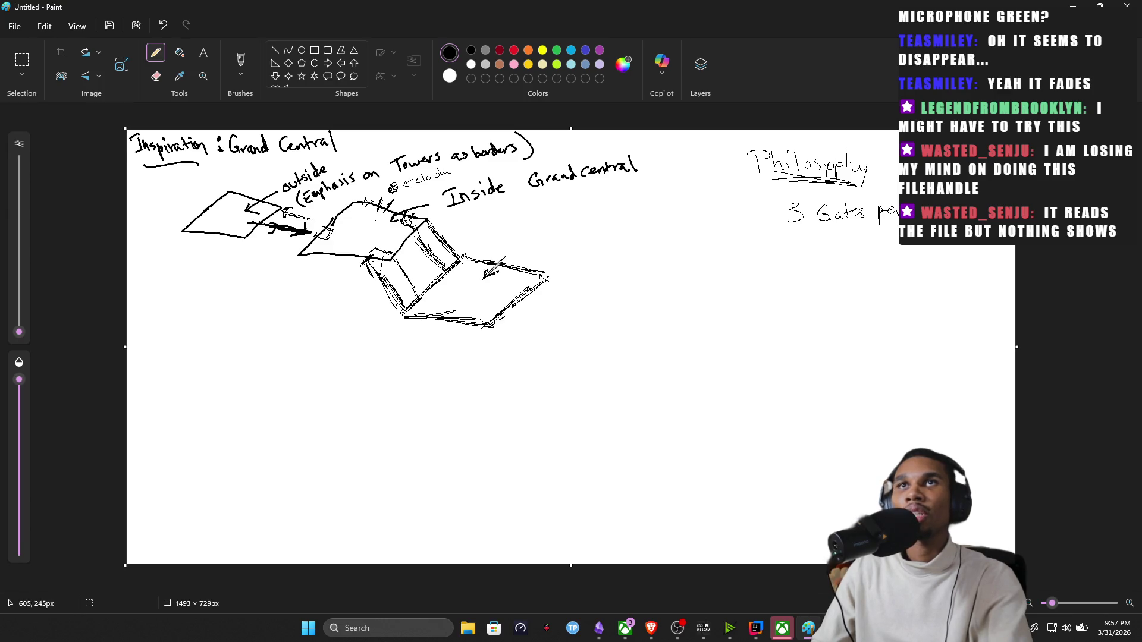
Add an arrow into the lower platform and handwrite the label 'subway level'.
drag(514, 249, 521, 241)
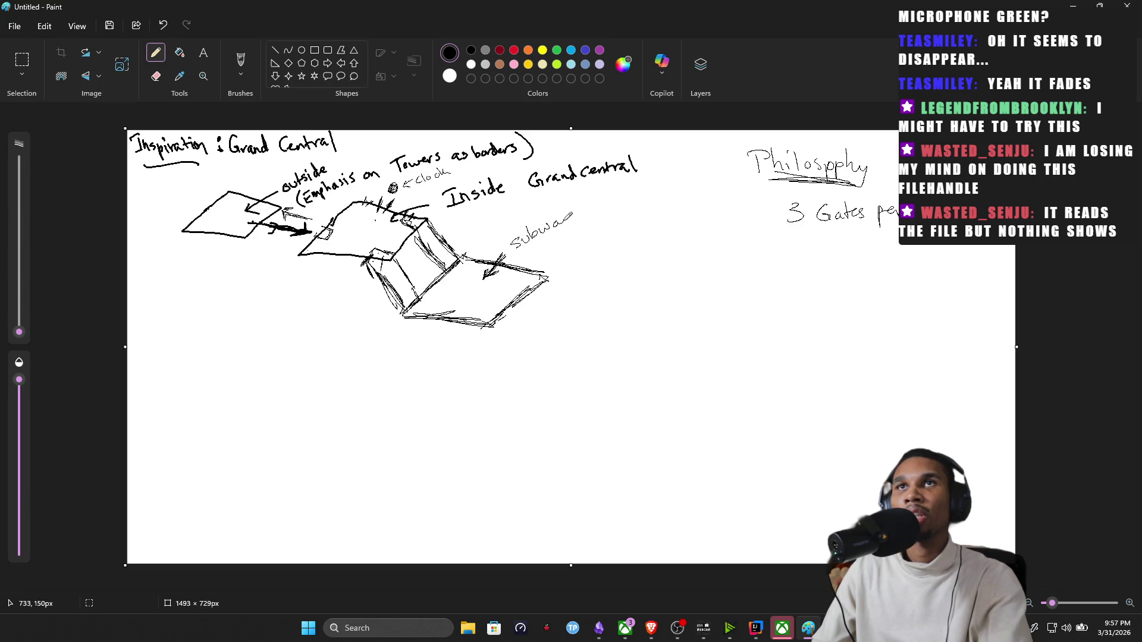
drag(600, 207, 614, 205)
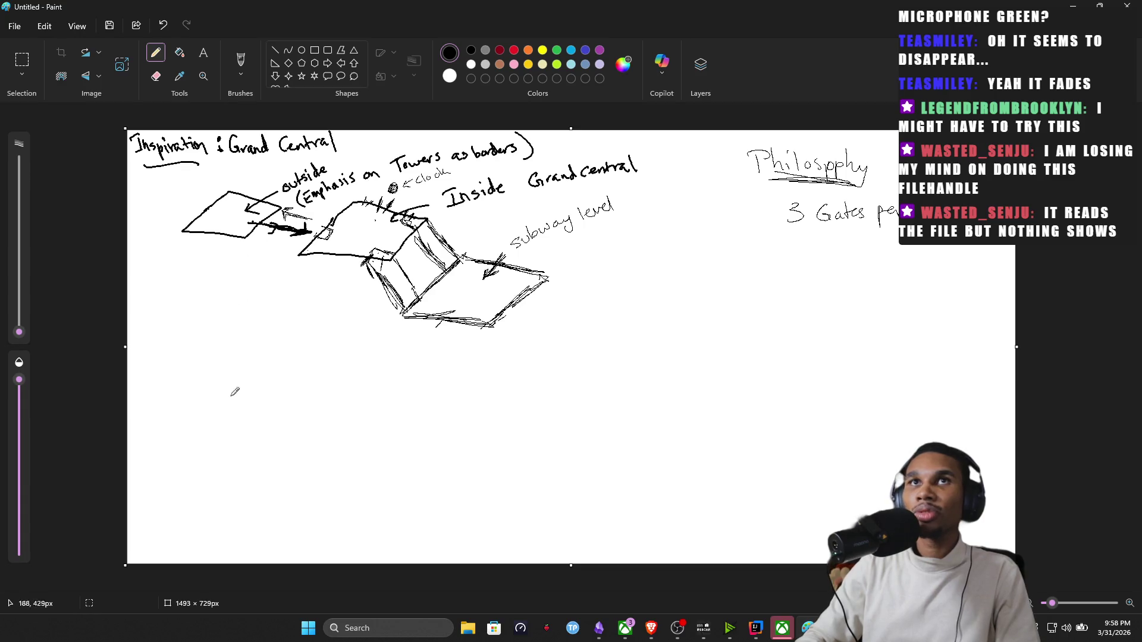
Draw the bubble letters of 'Level' and the opening D of 'Design' along the bottom left.
mouse_move(169, 451)
mouse_down()
mouse_move(206, 488)
mouse_move(172, 452)
mouse_move(238, 488)
mouse_move(232, 469)
mouse_up()
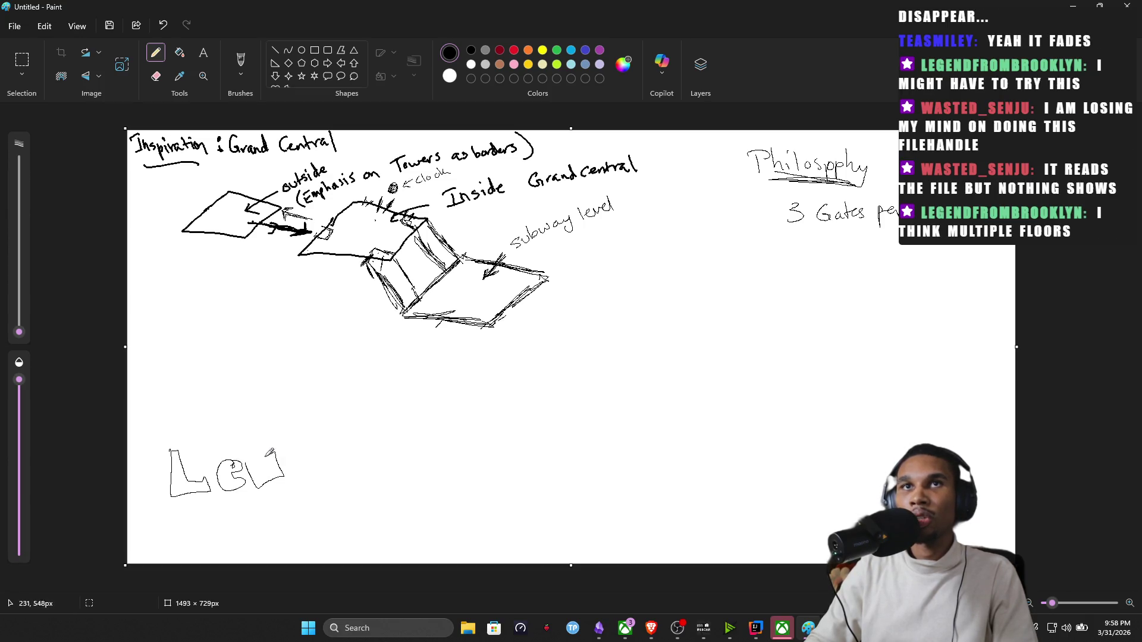
mouse_move(328, 452)
mouse_down()
mouse_move(304, 491)
mouse_move(337, 468)
mouse_move(311, 458)
mouse_move(375, 477)
mouse_move(353, 443)
mouse_up()
mouse_move(398, 453)
mouse_down()
mouse_move(393, 482)
mouse_move(413, 459)
mouse_move(473, 484)
mouse_up()
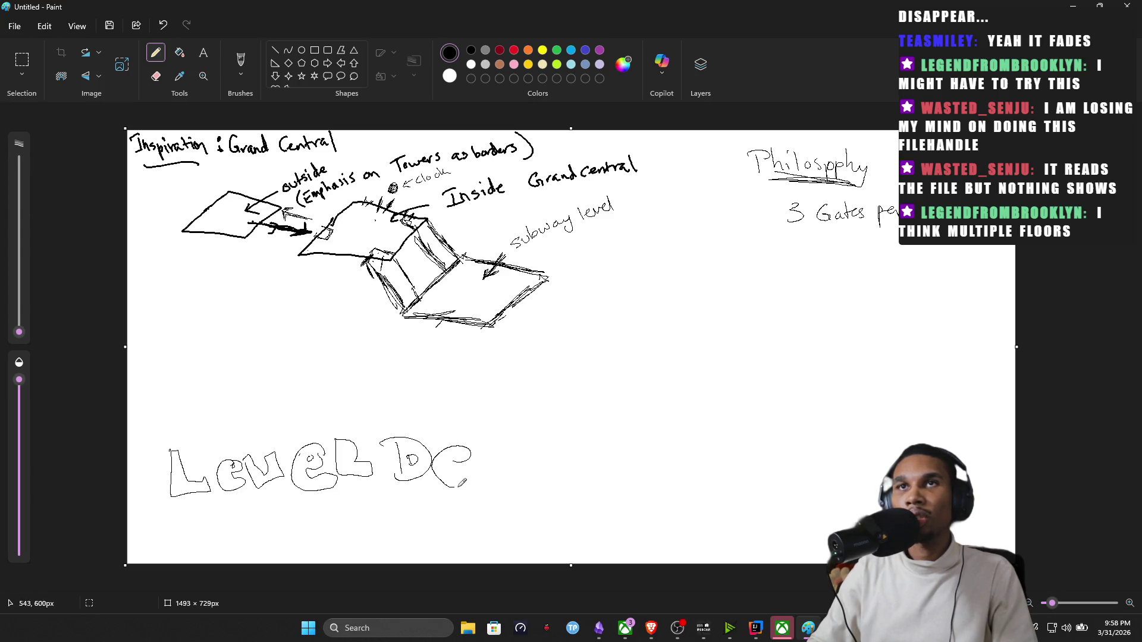
Finish the 'Design' lettering with its s, i and g.
drag(526, 444, 492, 474)
drag(533, 445, 507, 477)
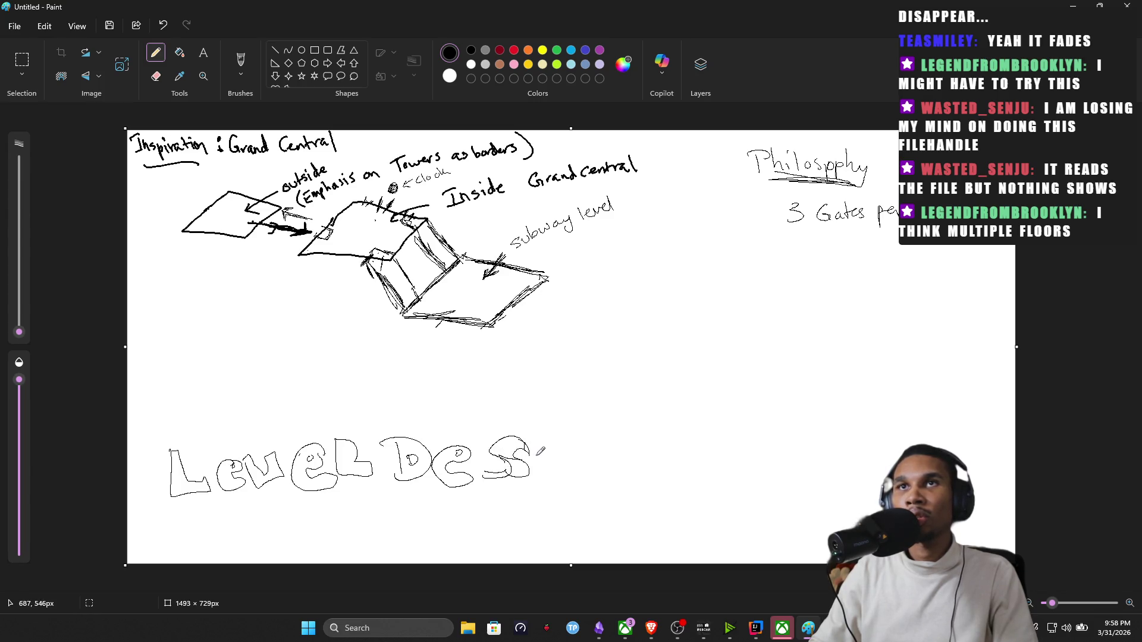
drag(541, 447, 539, 475)
mouse_move(546, 420)
mouse_down()
mouse_move(582, 500)
mouse_move(576, 445)
mouse_move(603, 469)
mouse_move(631, 462)
mouse_move(600, 439)
mouse_move(589, 457)
mouse_up()
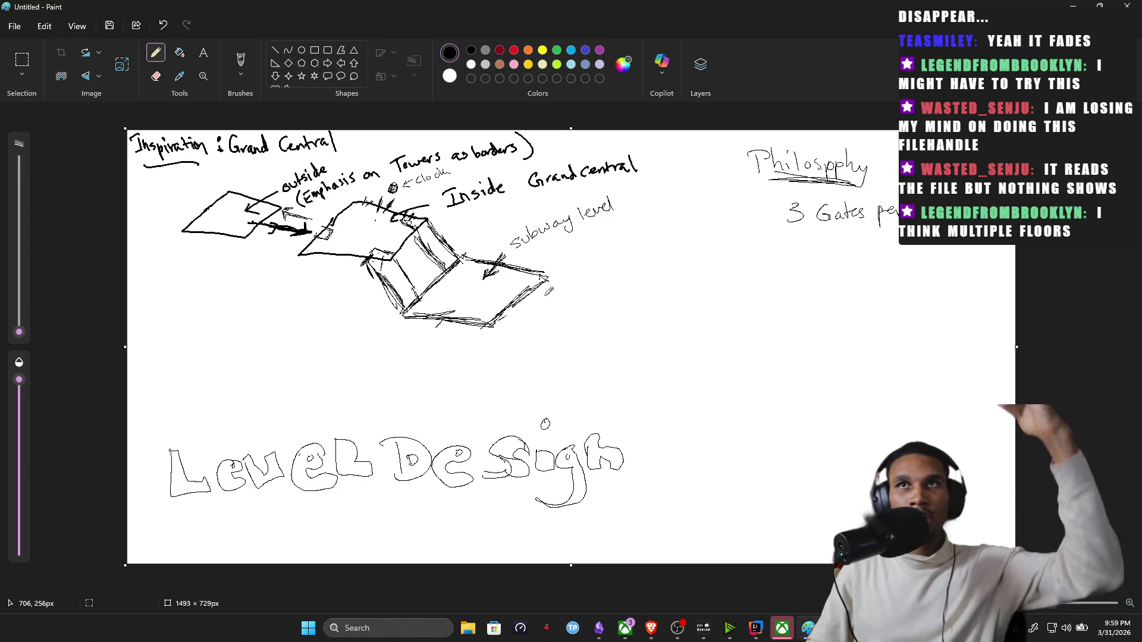
Draw a second stairway and deeper platform below the first lower platform.
drag(497, 323, 527, 369)
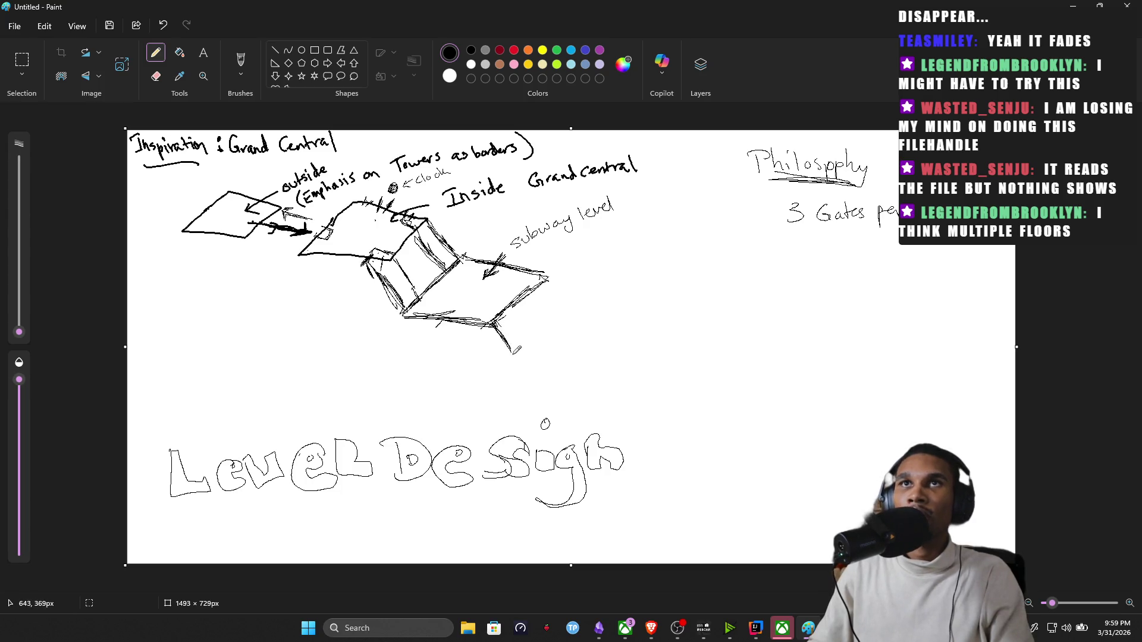
drag(507, 303, 548, 365)
mouse_move(543, 279)
mouse_down()
mouse_move(577, 348)
mouse_move(585, 313)
mouse_move(597, 329)
mouse_move(546, 370)
mouse_move(566, 385)
mouse_move(632, 387)
mouse_up()
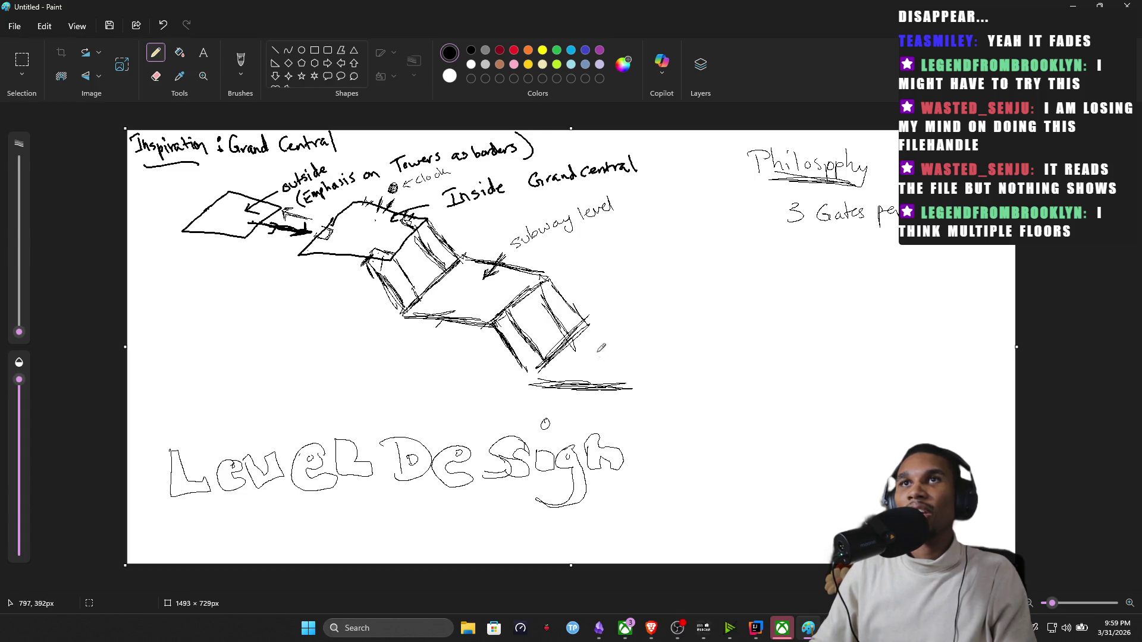
mouse_move(586, 316)
mouse_down()
mouse_move(680, 329)
mouse_move(625, 384)
mouse_up()
Renumber the upper label 'subway level 1' and add an arrow into the second platform.
drag(625, 196, 629, 205)
drag(624, 207, 643, 203)
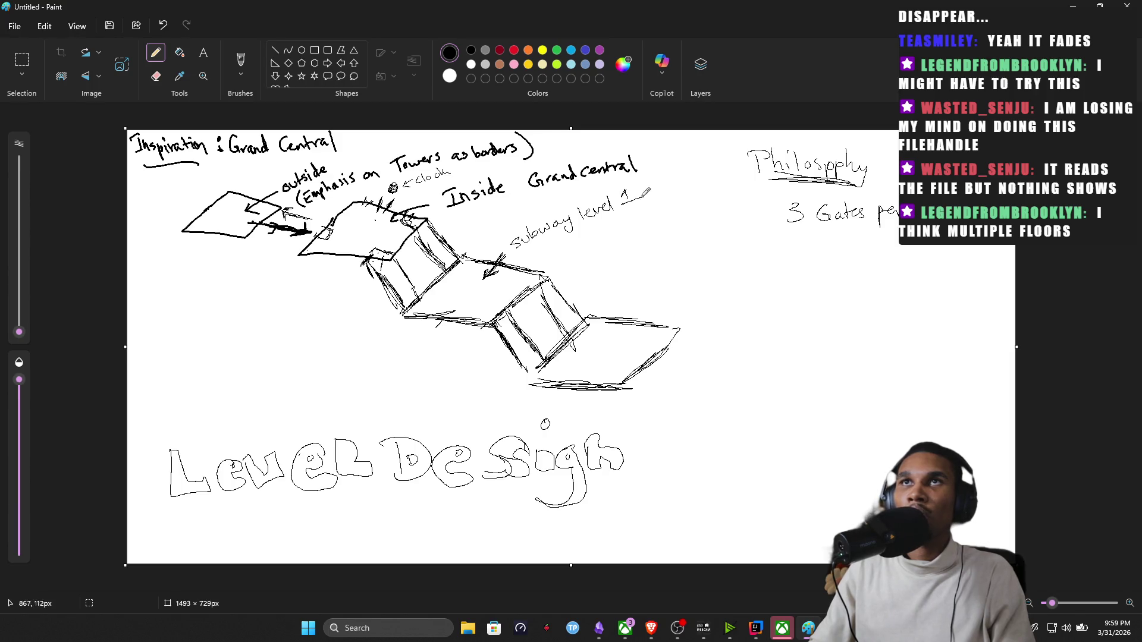
drag(634, 328, 623, 343)
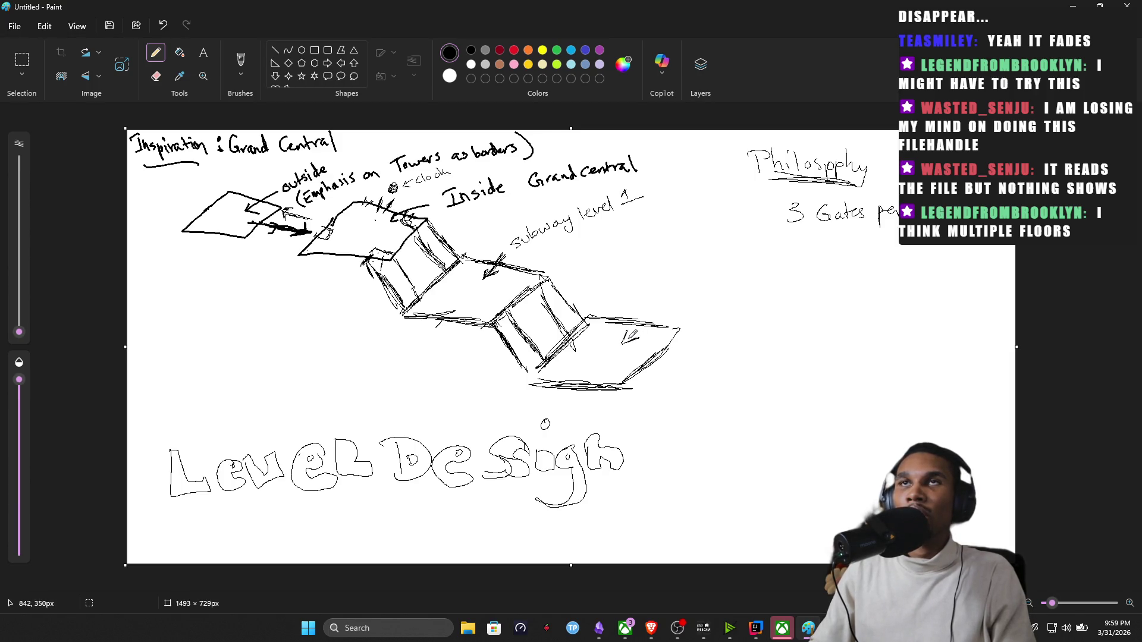
Handwrite the label 'subway level 2' beside the lowest platform.
mouse_move(670, 306)
mouse_down()
mouse_move(701, 290)
mouse_move(728, 304)
mouse_up()
mouse_move(747, 266)
mouse_down()
mouse_move(748, 279)
mouse_move(768, 252)
mouse_move(795, 263)
mouse_up()
drag(803, 260, 816, 260)
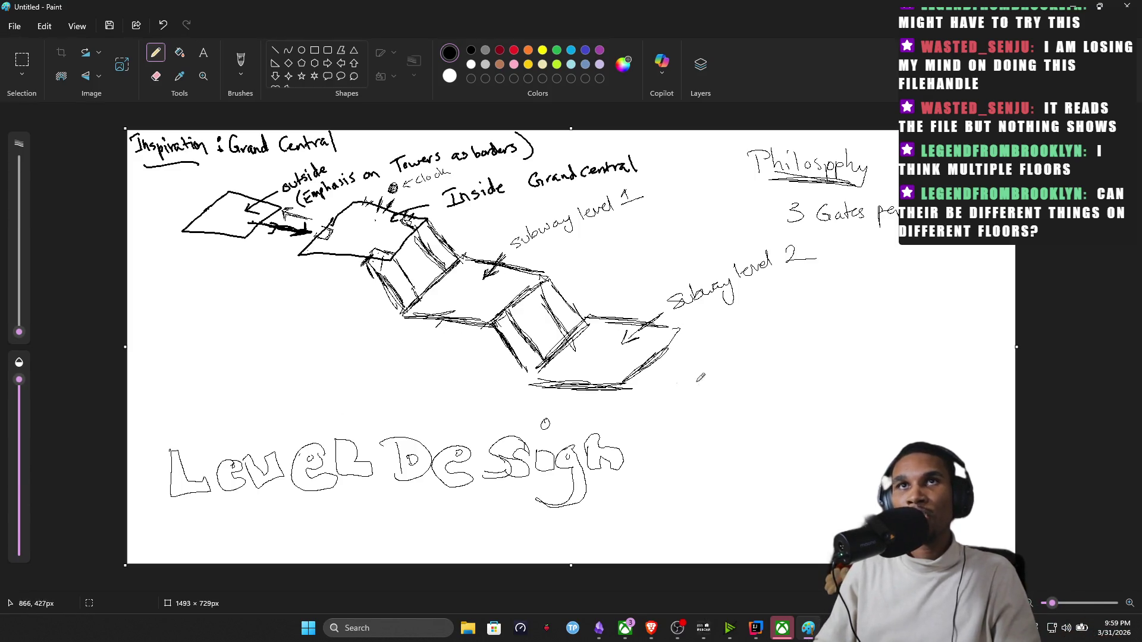
Draw a band of long parallel lines running right from the lowest platform.
drag(632, 388, 772, 399)
drag(661, 391, 833, 410)
drag(659, 363, 820, 376)
drag(679, 335, 836, 343)
drag(665, 349, 827, 359)
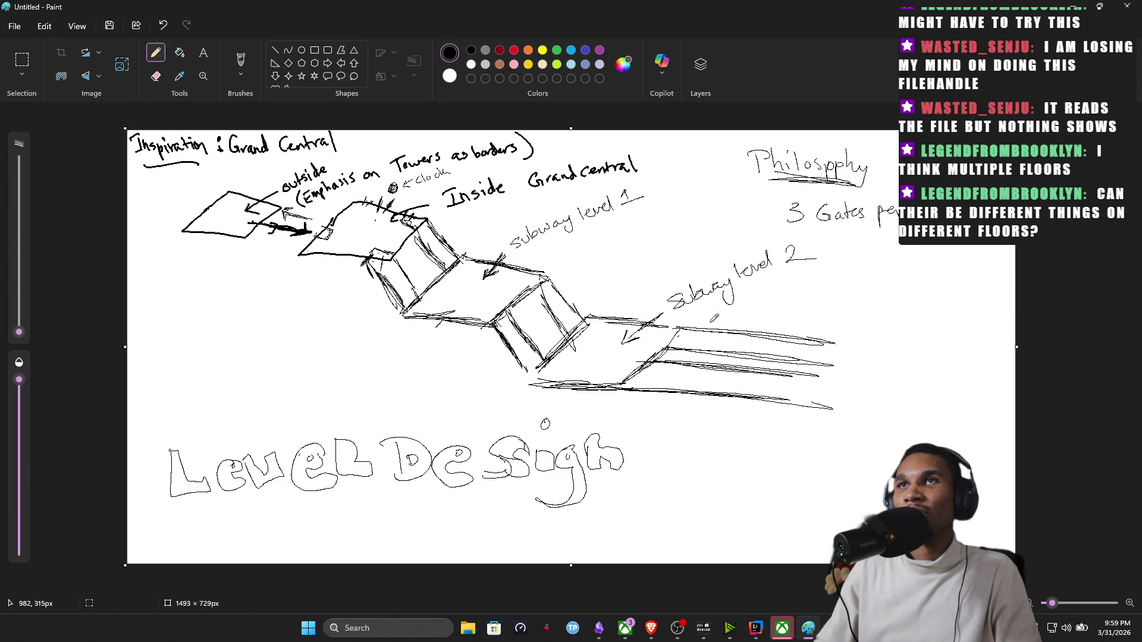
Outline a train with a curved front end and wheels below subway level 2.
mouse_move(703, 337)
mouse_down()
mouse_move(714, 306)
mouse_move(807, 317)
mouse_up()
drag(747, 289, 733, 298)
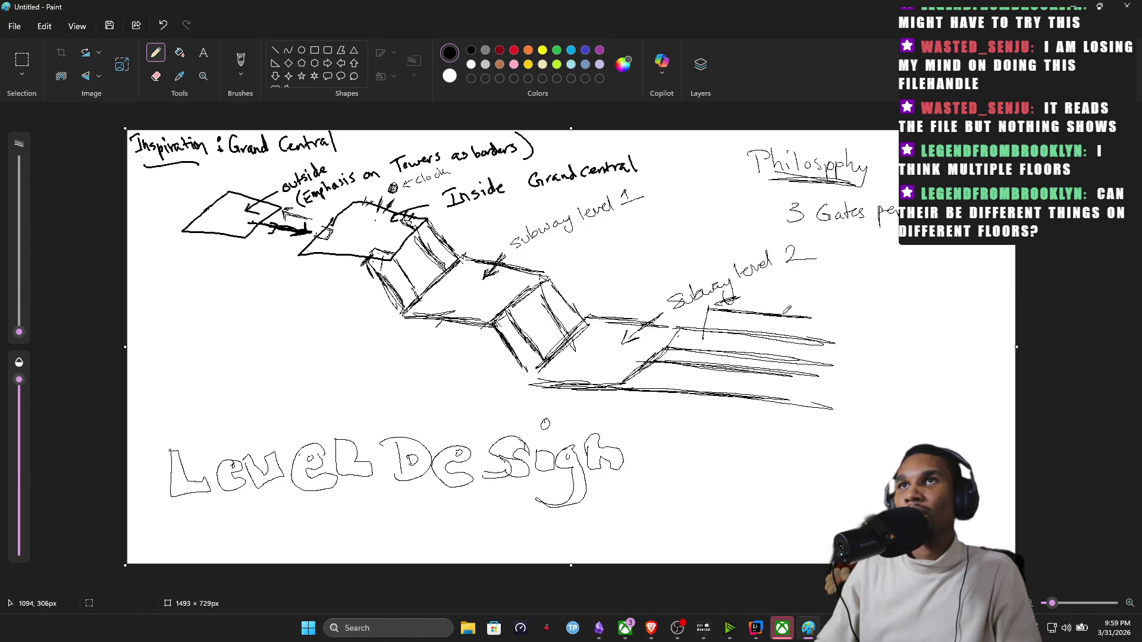
mouse_move(731, 343)
mouse_down()
mouse_move(801, 342)
mouse_move(830, 307)
mouse_move(727, 294)
mouse_up()
drag(812, 327, 809, 324)
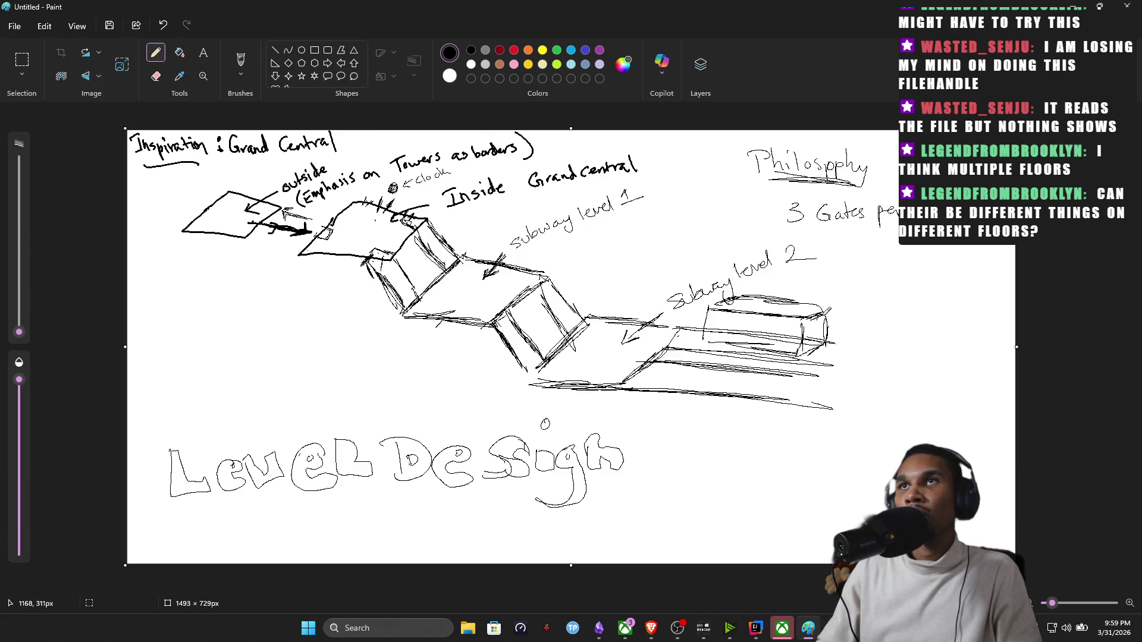
drag(834, 348, 829, 331)
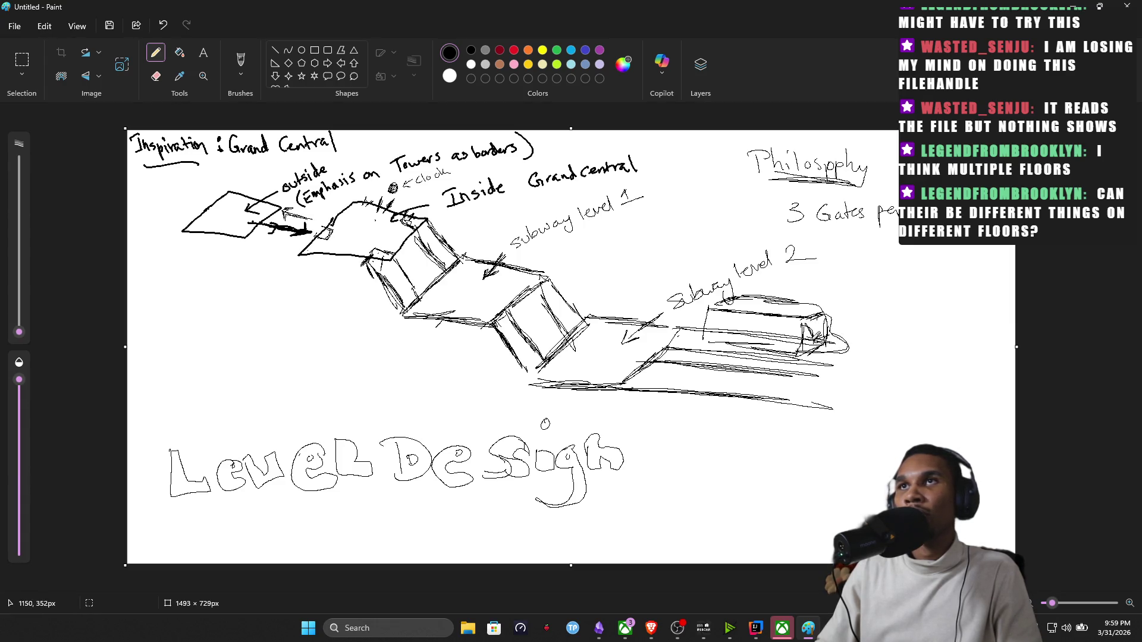
mouse_move(815, 343)
mouse_down()
mouse_move(830, 322)
mouse_move(811, 325)
mouse_move(802, 354)
mouse_move(804, 332)
mouse_move(832, 357)
mouse_up()
mouse_move(722, 333)
mouse_down()
mouse_move(705, 353)
mouse_move(750, 348)
mouse_move(738, 354)
mouse_up()
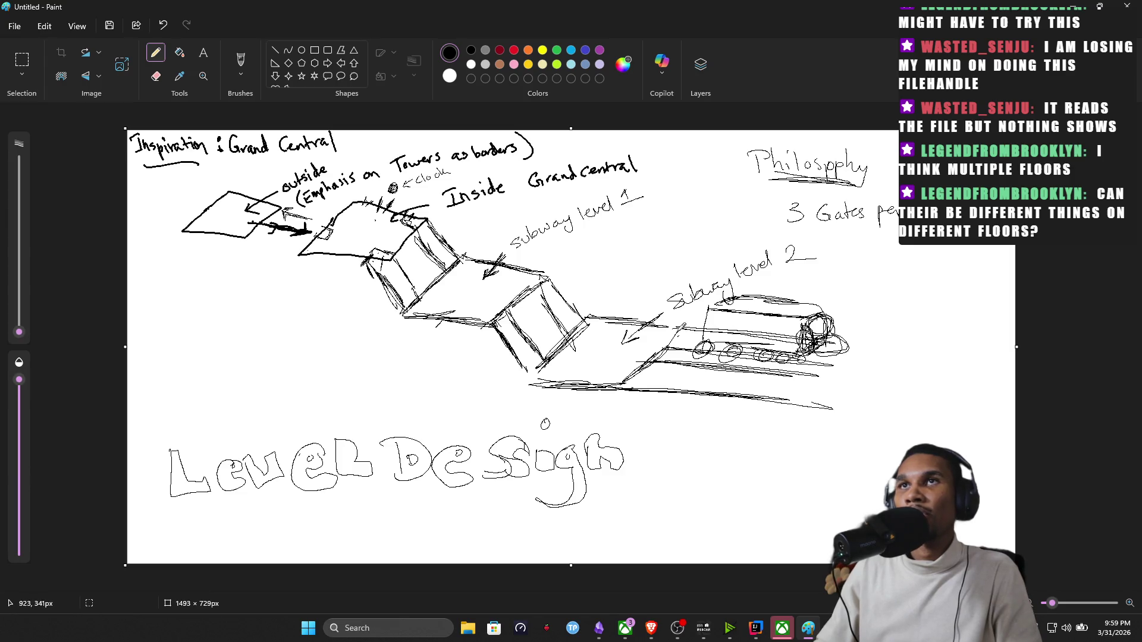
Add strokes between the two lower boxes and scribble a new digit over the 3 before Gates.
drag(581, 287, 577, 292)
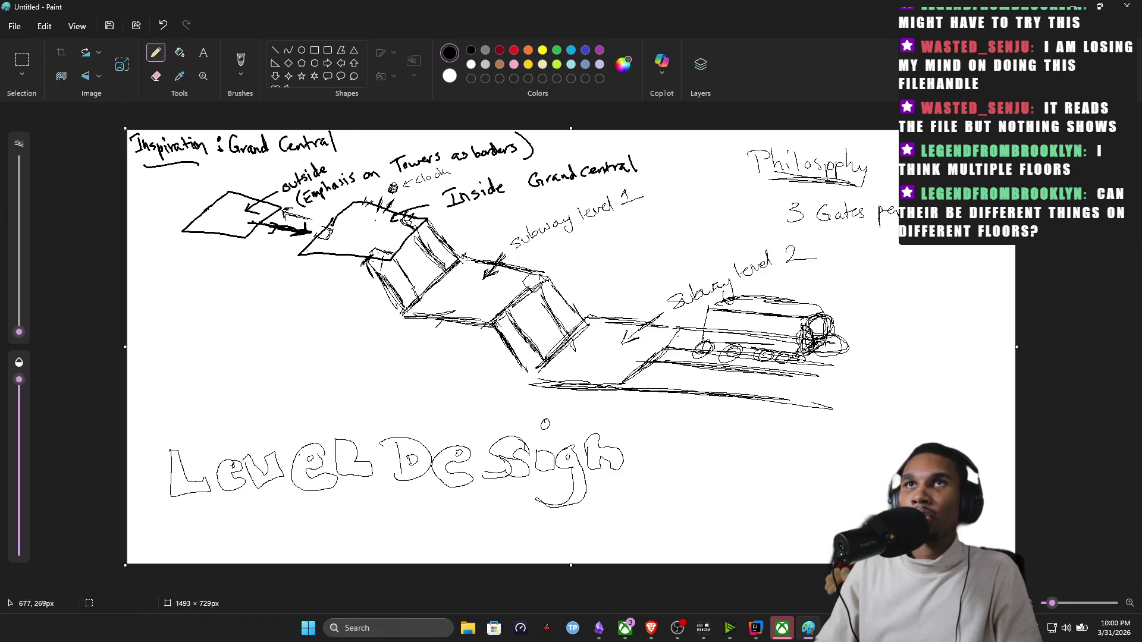
mouse_move(493, 304)
mouse_down()
mouse_move(482, 314)
mouse_move(506, 309)
mouse_up()
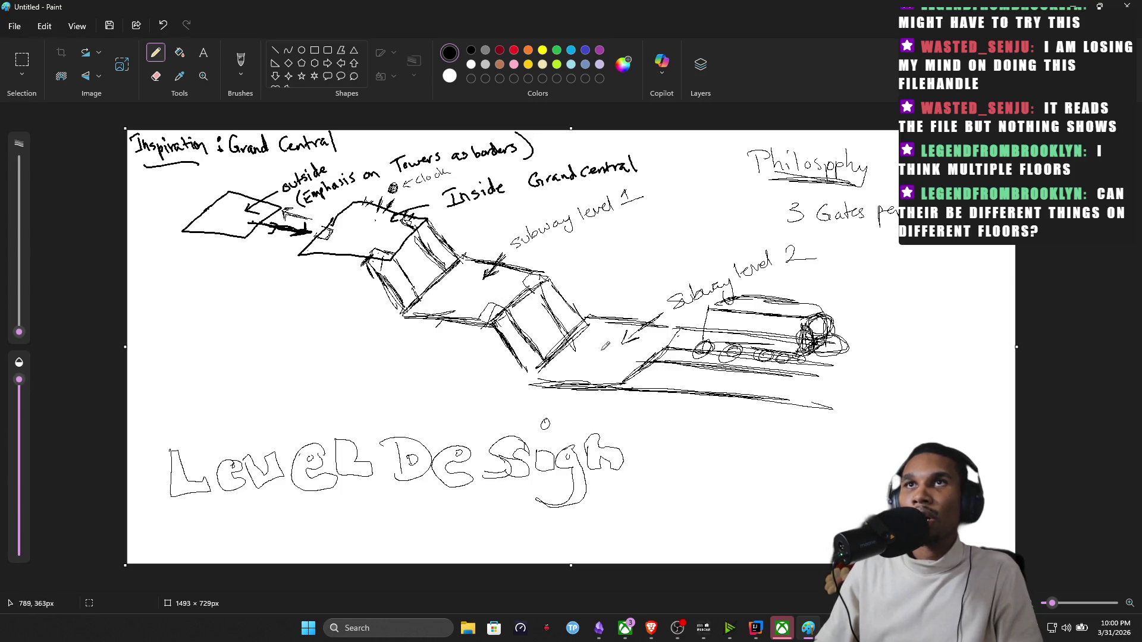
mouse_move(786, 204)
mouse_down()
mouse_move(807, 223)
mouse_move(779, 234)
mouse_up()
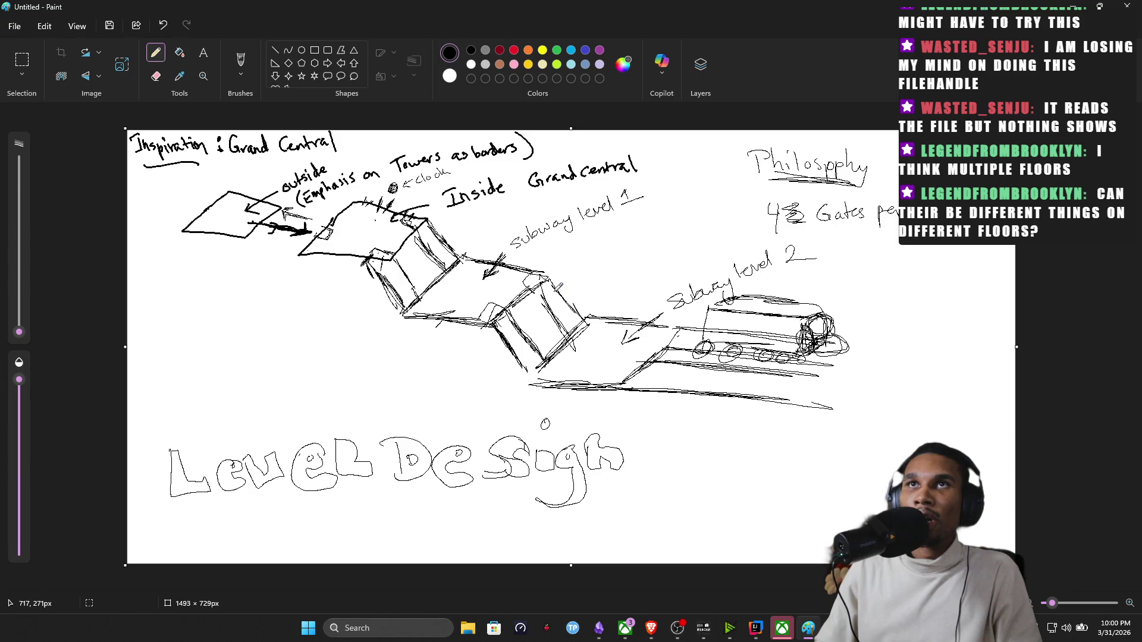
Erase the stray lines at the middle box and the scribbled number before Gates.
click(155, 76)
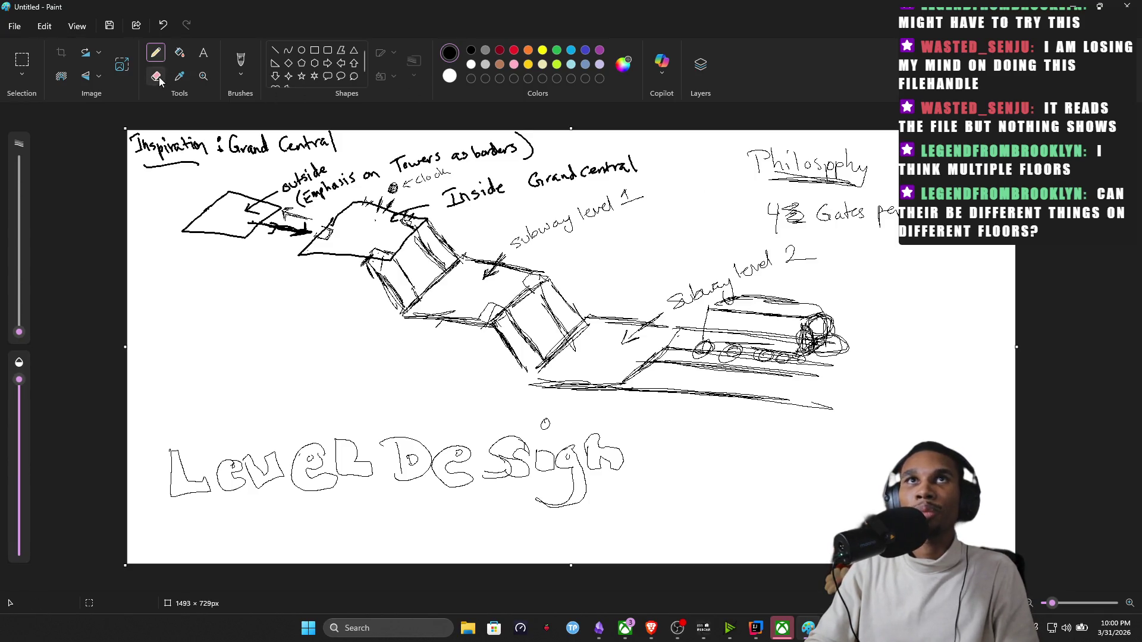
drag(585, 319, 558, 314)
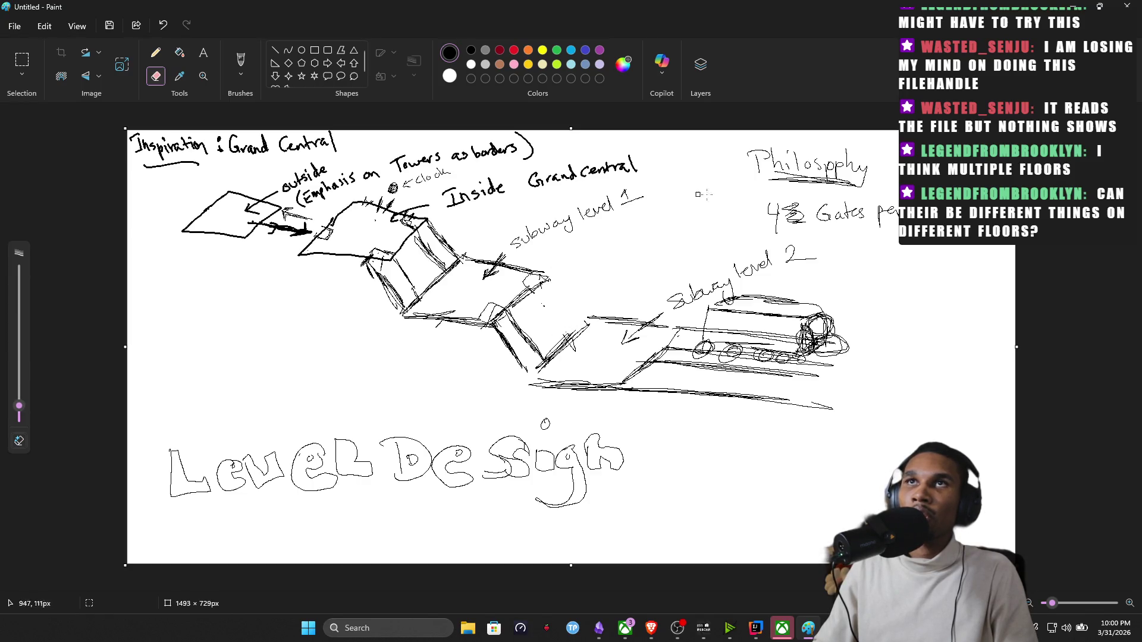
drag(783, 203, 808, 219)
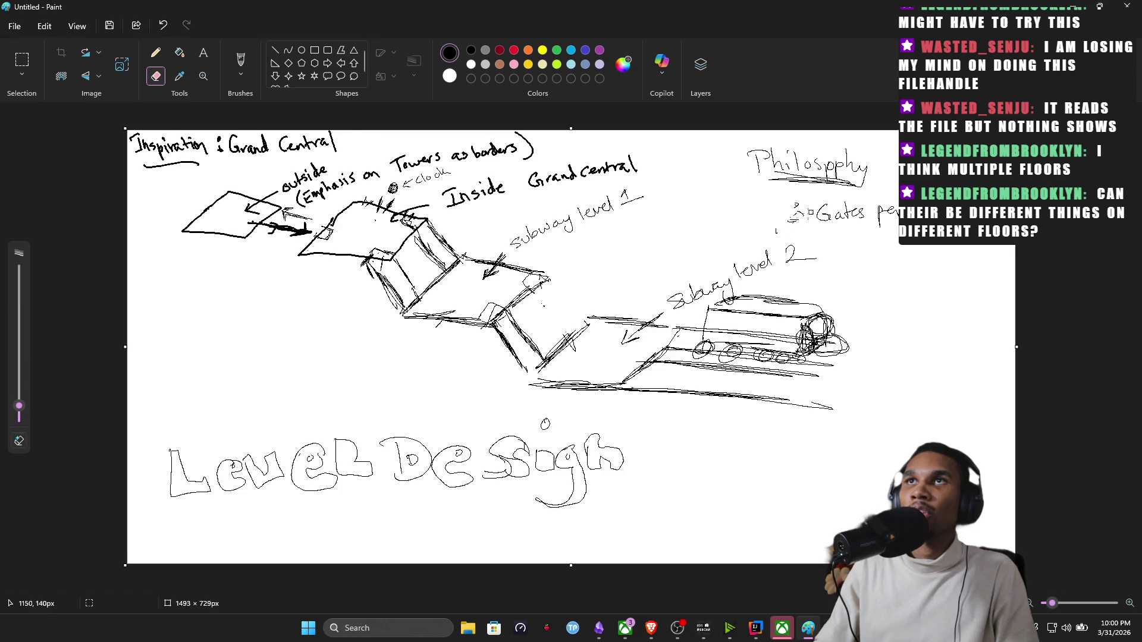
With a bold brush, paint a 3 before Gates and darken the middle box's stair lines.
click(156, 53)
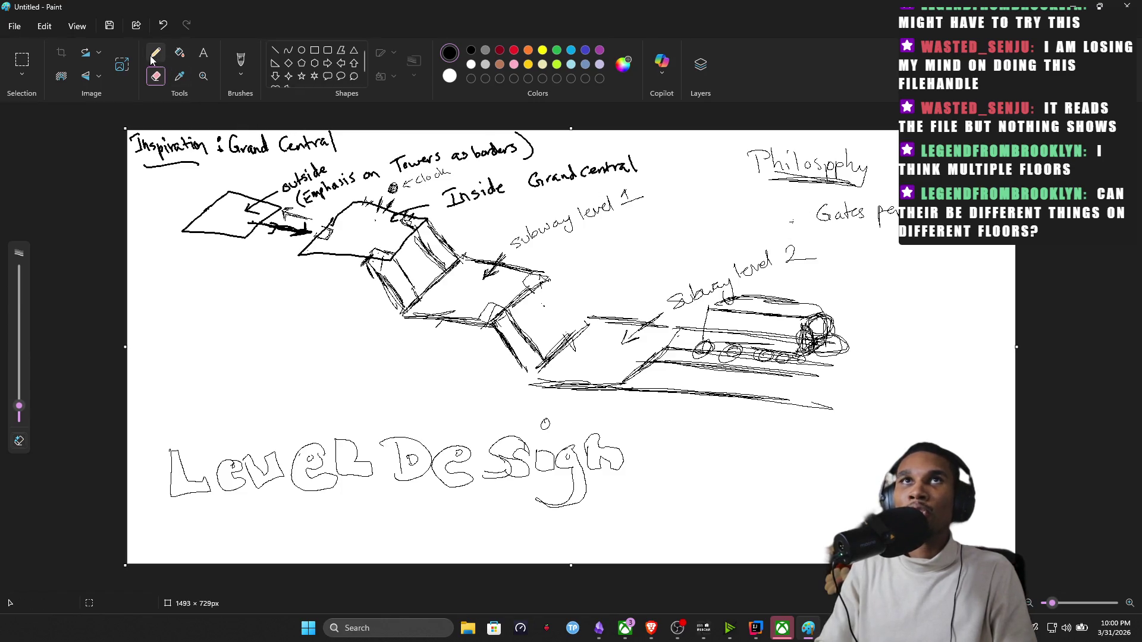
click(240, 60)
drag(782, 201, 789, 210)
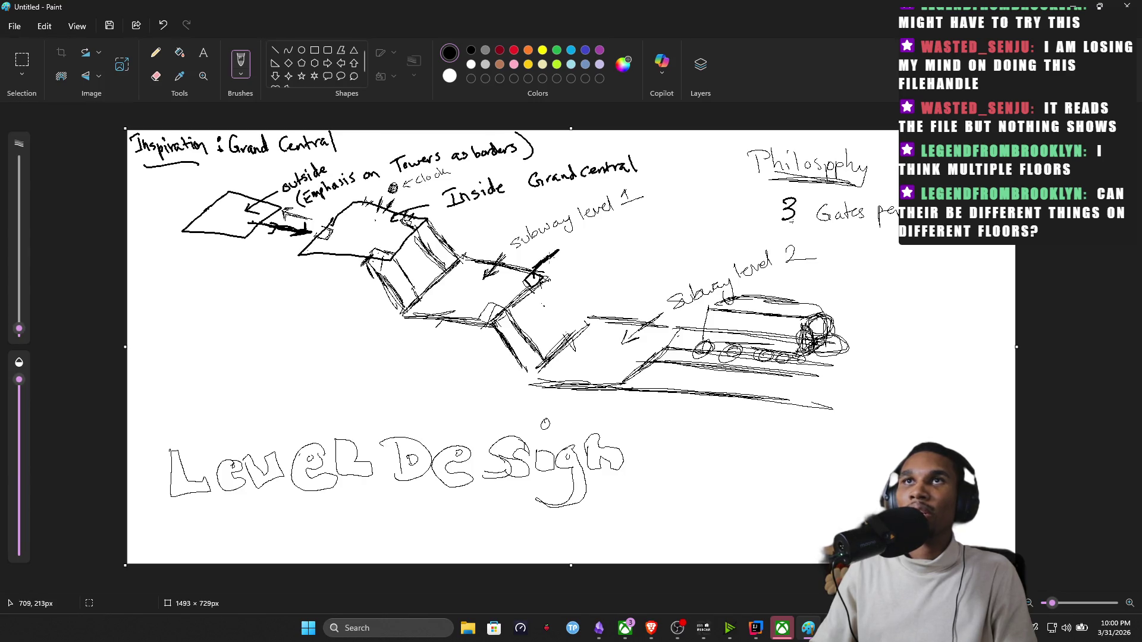
mouse_move(577, 297)
mouse_down()
mouse_move(568, 290)
mouse_move(585, 330)
mouse_up()
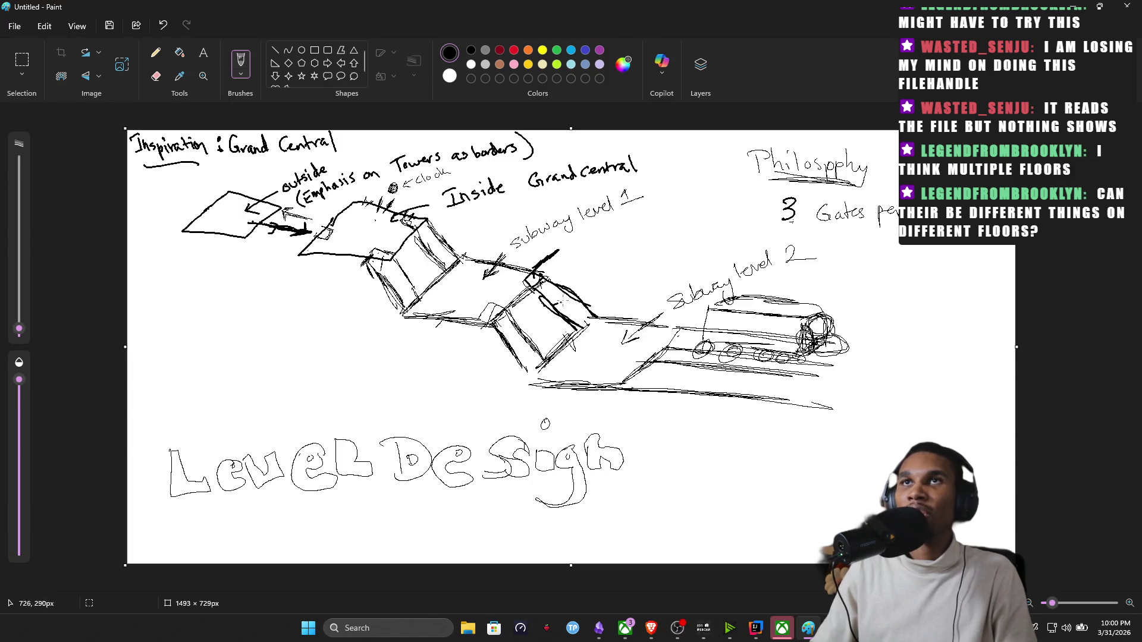
click(156, 76)
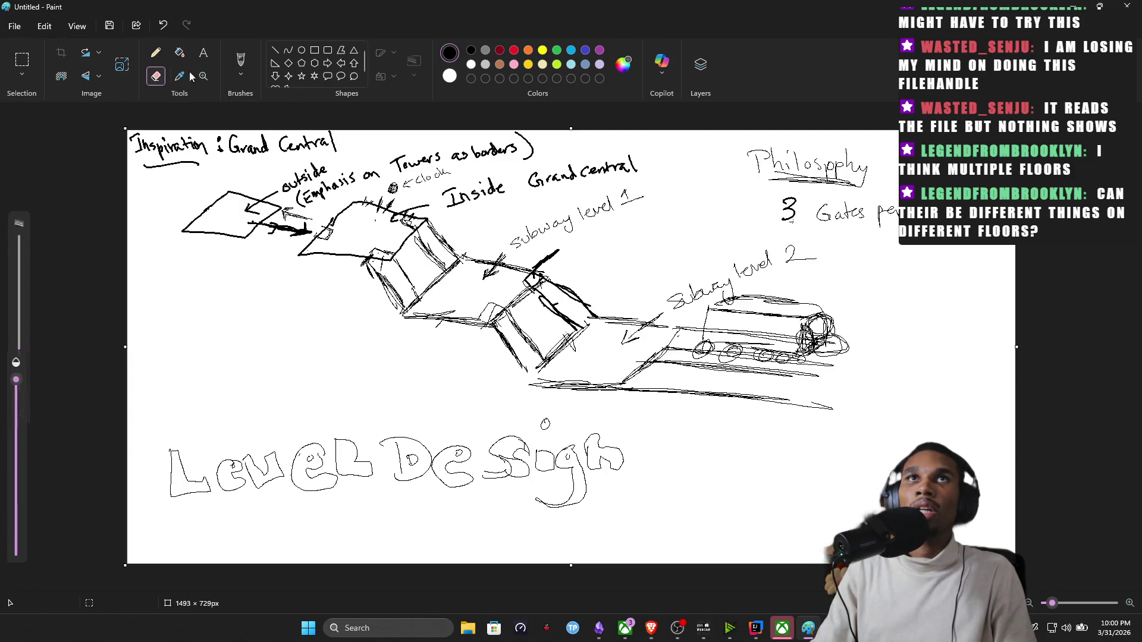
Erase the short stair strokes below the middle box and redraw darker stairs leading down.
drag(548, 352, 539, 364)
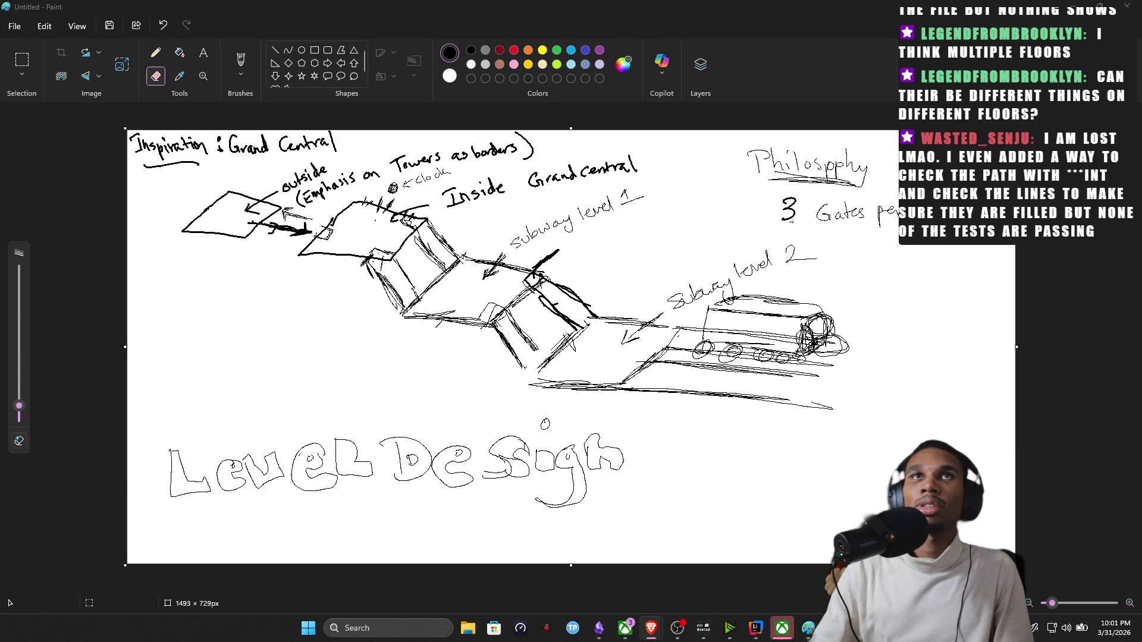
mouse_move(527, 353)
mouse_down()
mouse_move(497, 353)
mouse_move(502, 335)
mouse_up()
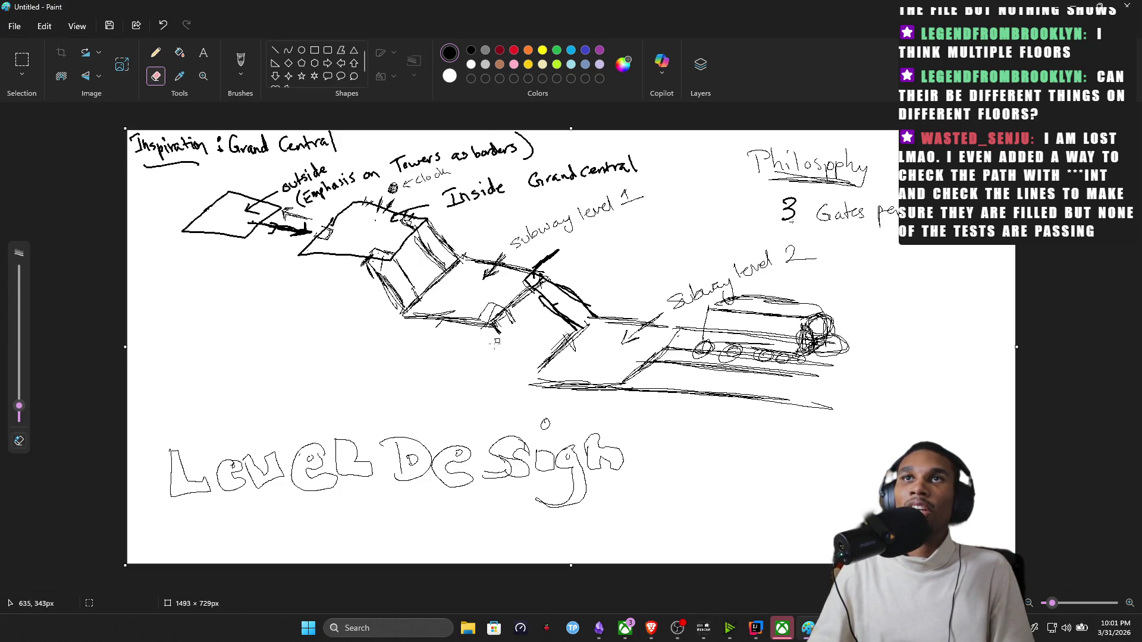
click(241, 63)
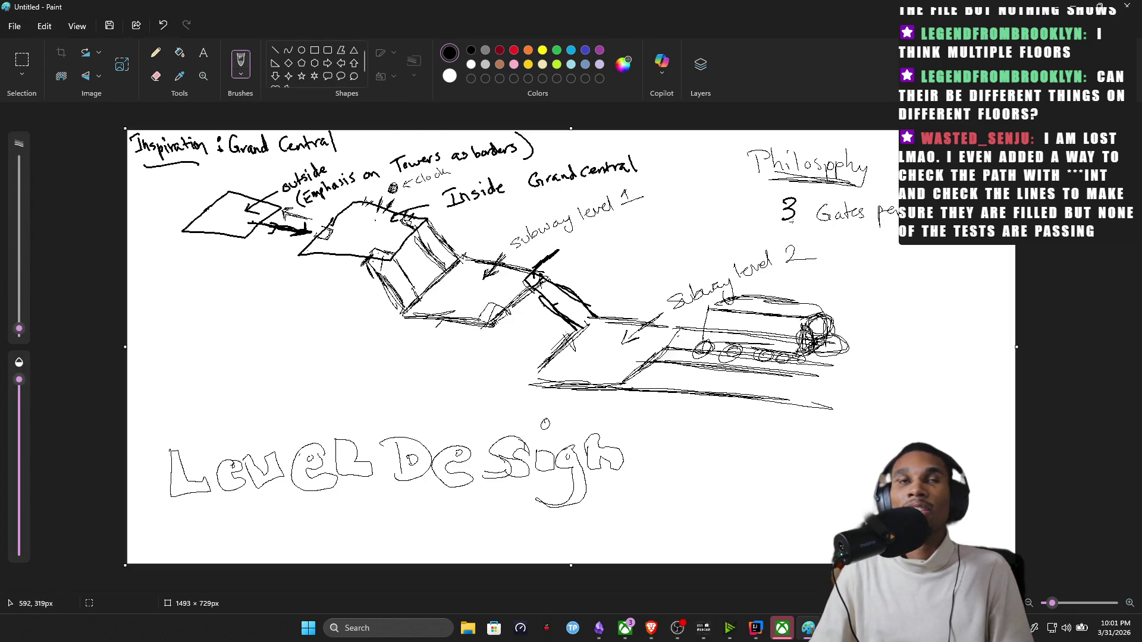
drag(476, 319, 482, 308)
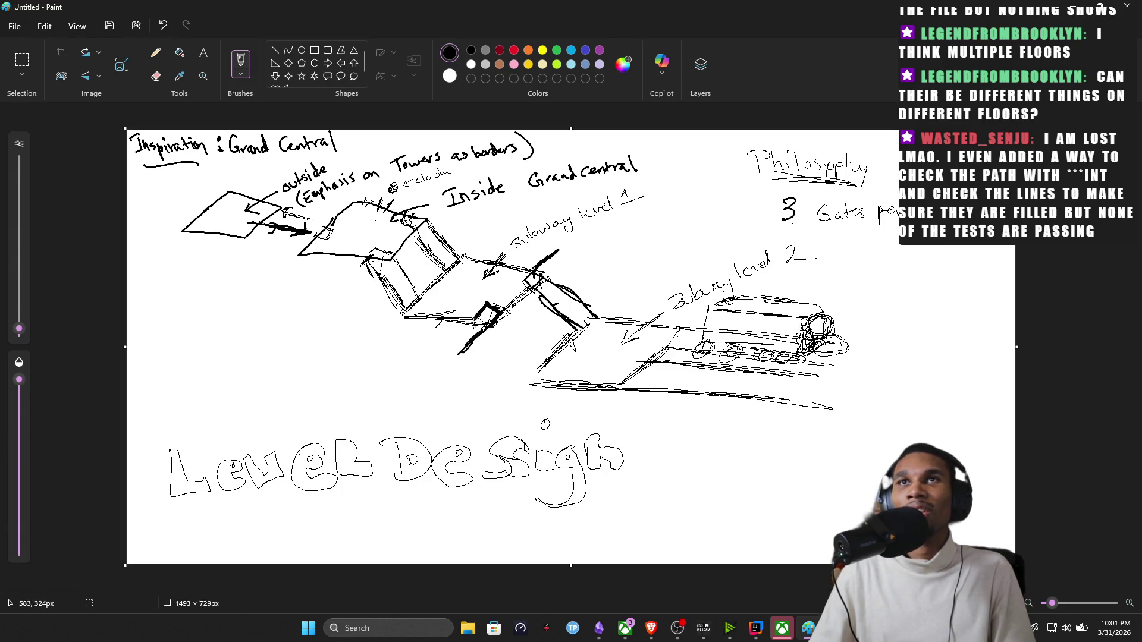
mouse_move(456, 339)
mouse_down()
mouse_move(359, 401)
mouse_move(428, 414)
mouse_move(451, 369)
mouse_up()
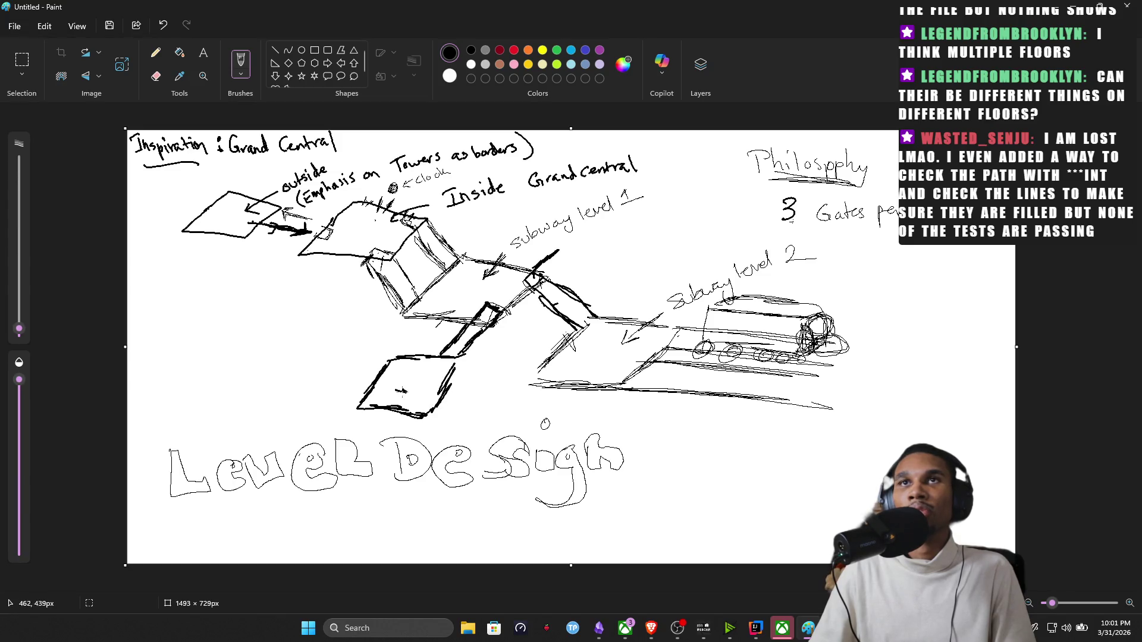
Draw a platform box labelled 'subway level 1:2' with an elevator shape, arrow and linking curve.
mouse_move(408, 392)
mouse_down()
mouse_move(306, 395)
mouse_move(331, 350)
mouse_up()
drag(352, 359, 358, 370)
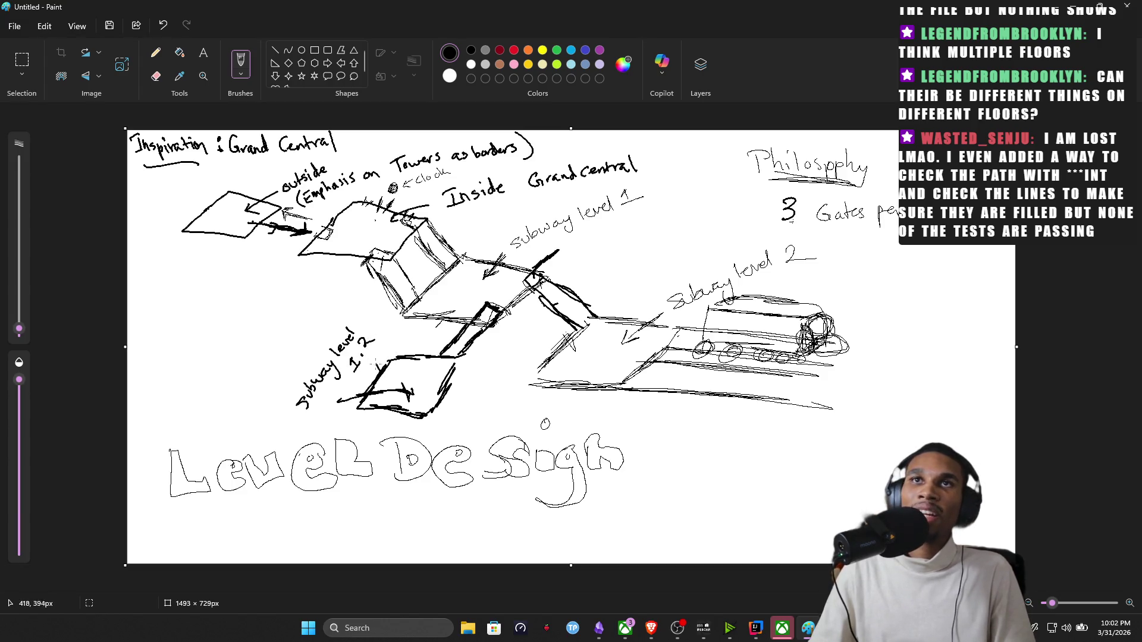
drag(364, 359, 371, 384)
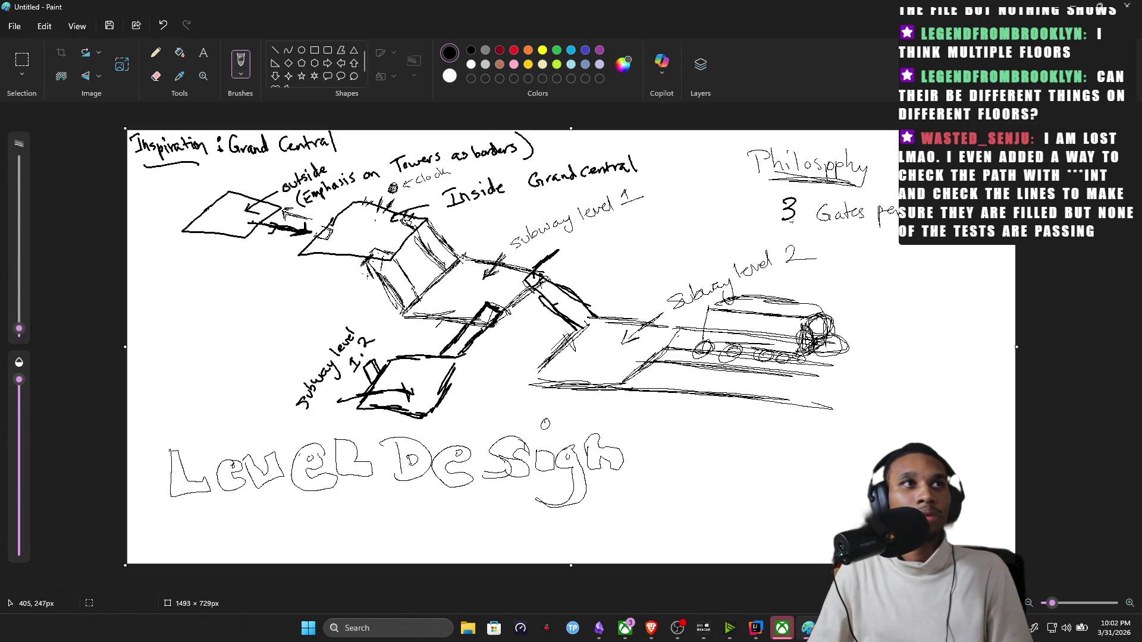
drag(385, 349, 384, 357)
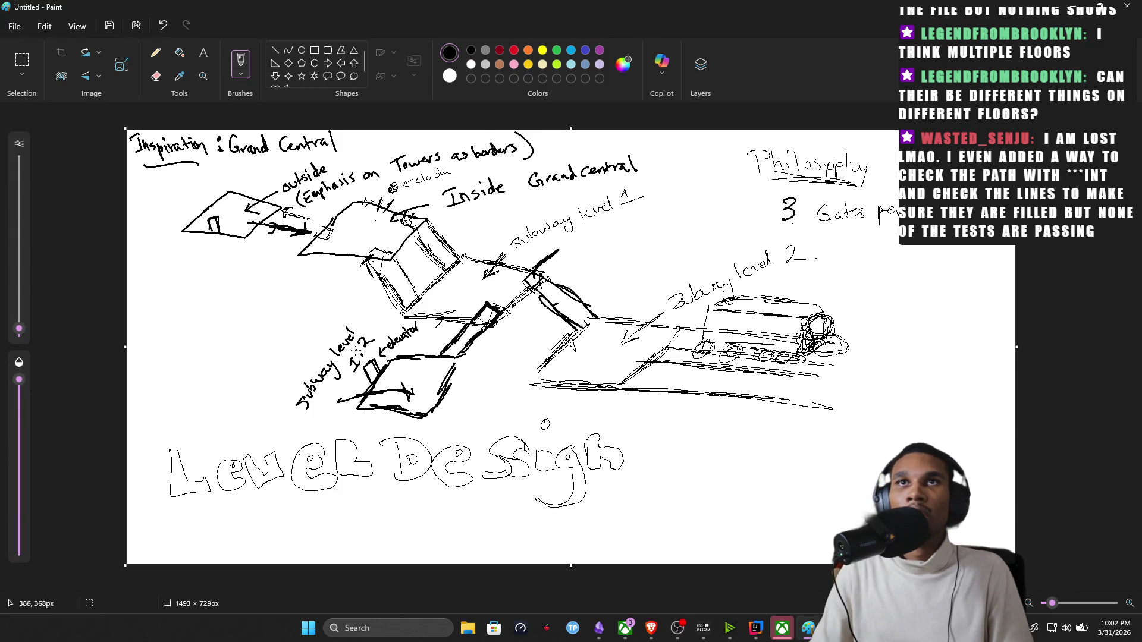
drag(253, 288, 222, 254)
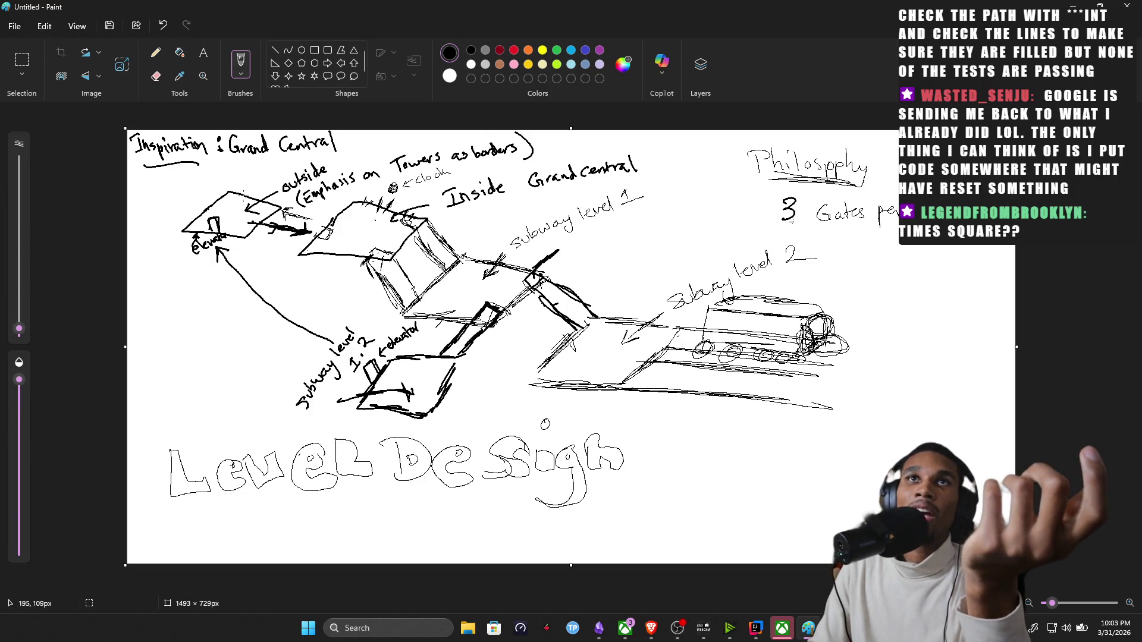
Mark an elevator in the entrance sketch and a small elevator pillar by subway level 2.
drag(244, 199, 246, 183)
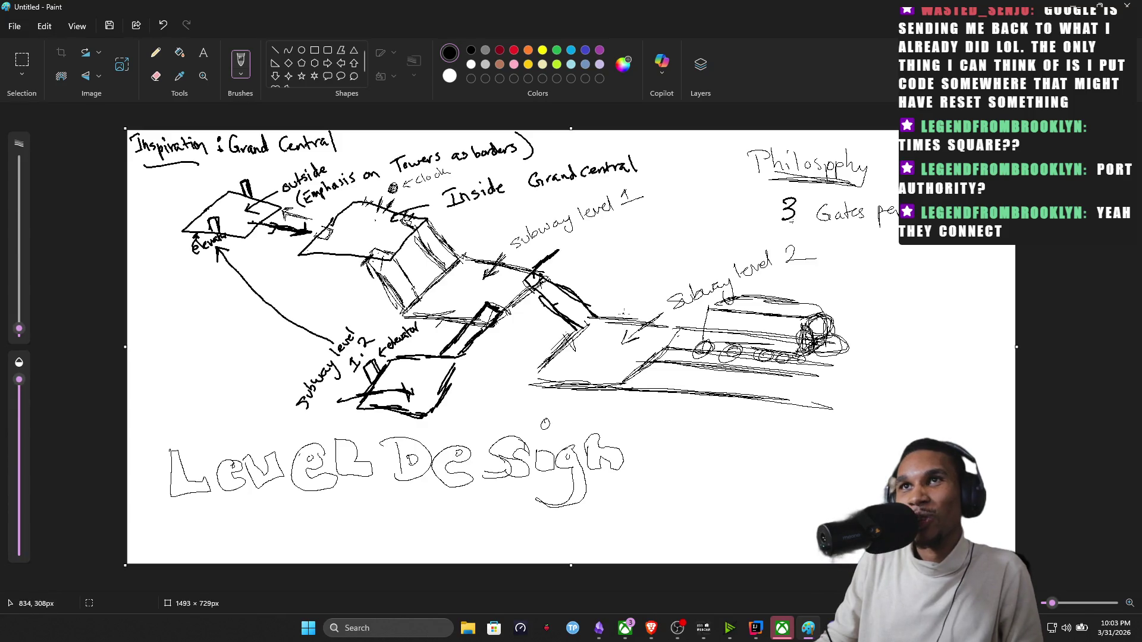
mouse_move(623, 314)
mouse_down()
mouse_move(622, 296)
mouse_move(635, 295)
mouse_move(633, 317)
mouse_up()
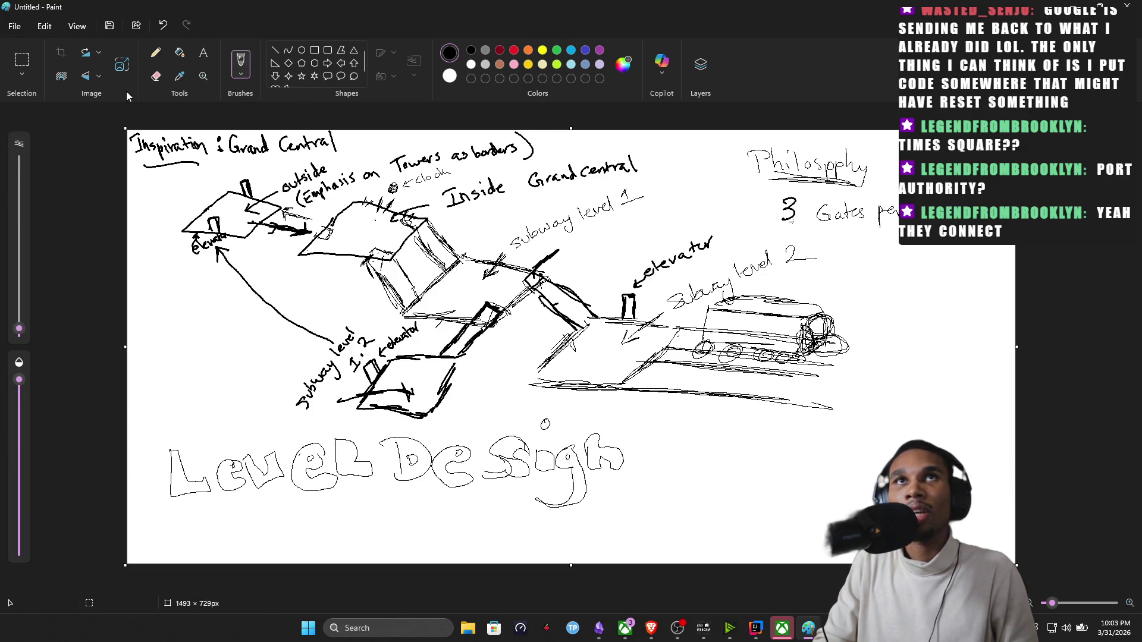
Pick a brush and sketch a path leading from the outside building toward the elevator.
click(155, 76)
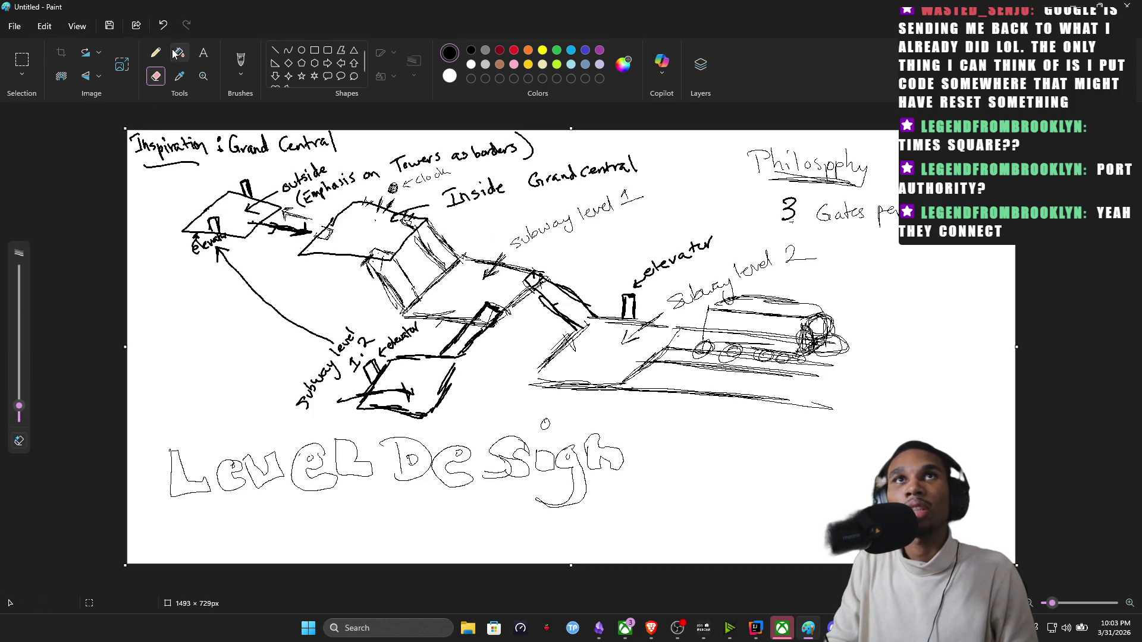
click(180, 75)
click(241, 63)
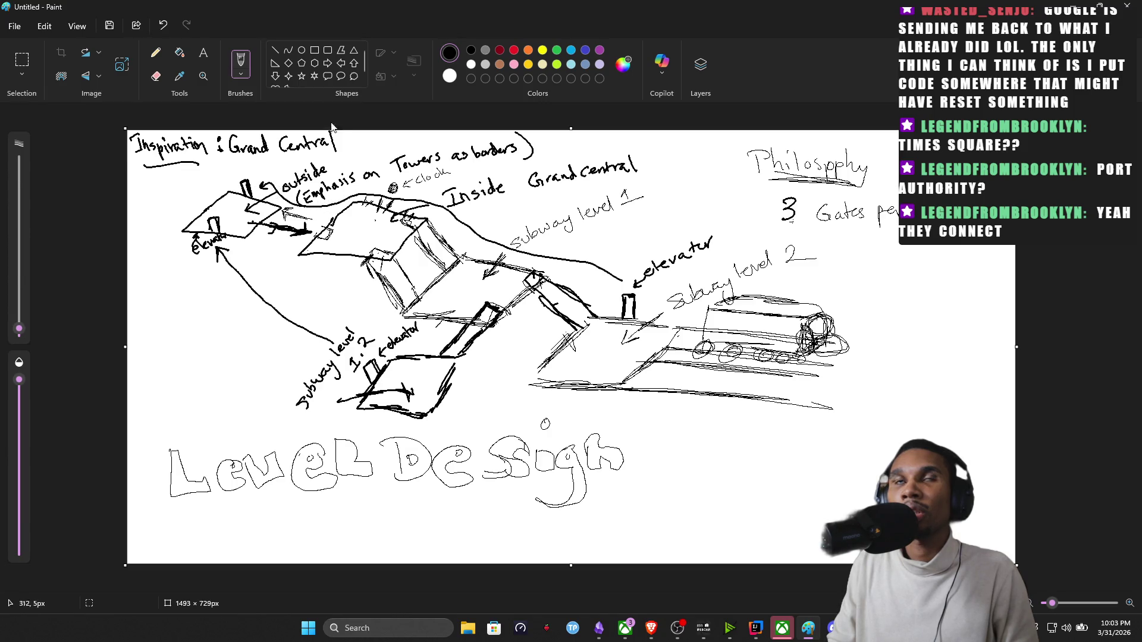
drag(259, 173, 267, 169)
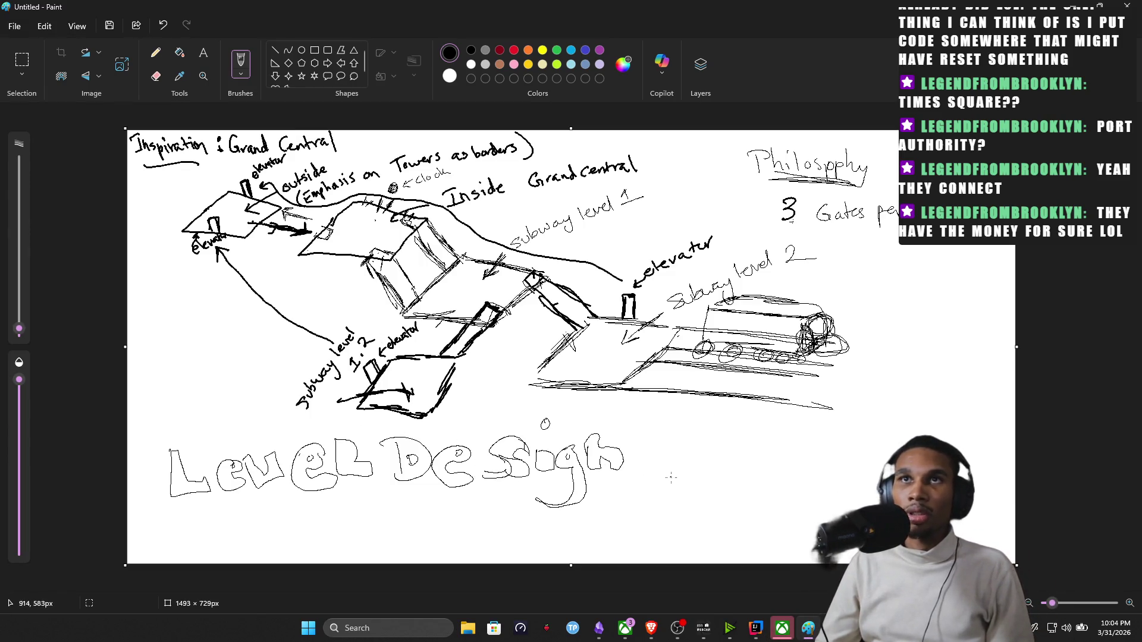
Write 'Fo' beside Level Design and draw a connector from the lower subway box to the platform.
drag(681, 496, 675, 459)
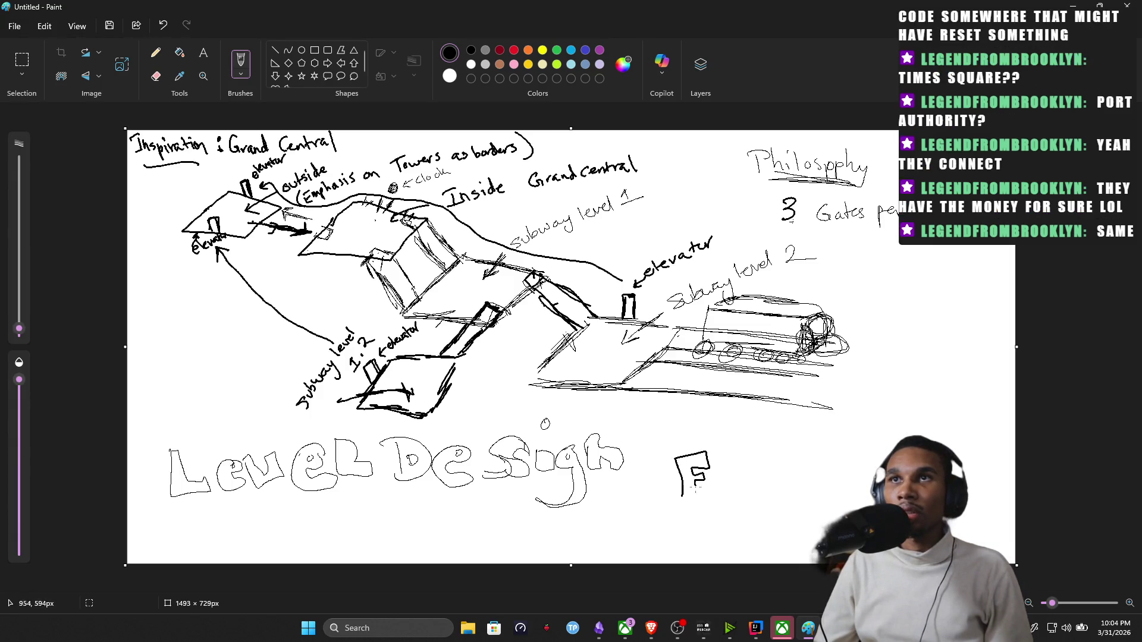
drag(713, 483, 739, 497)
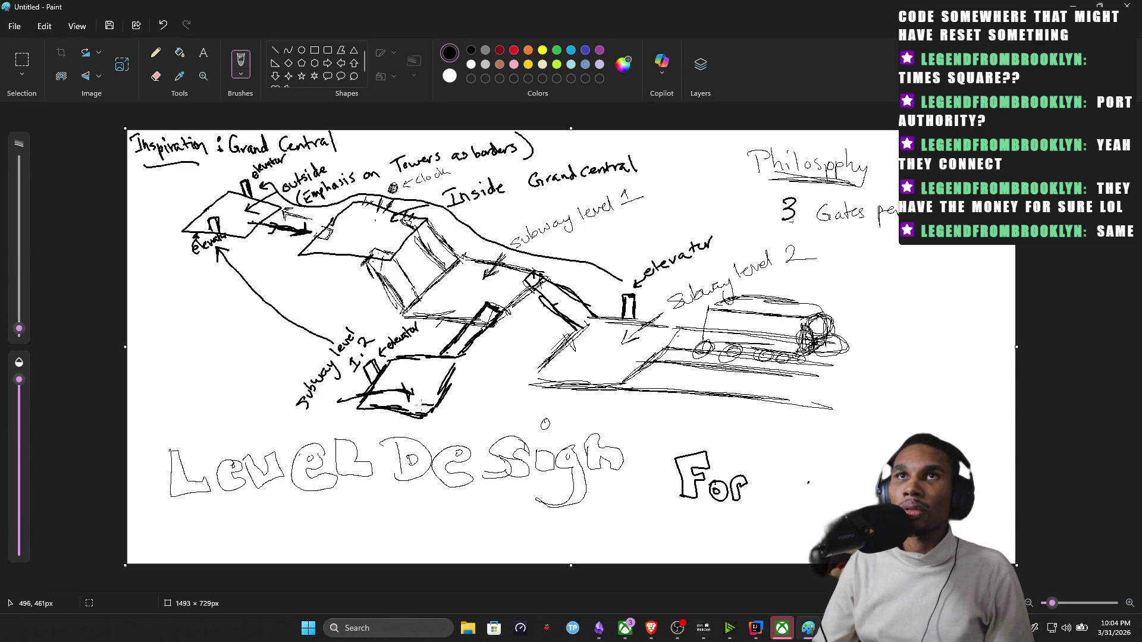
drag(470, 385, 520, 367)
drag(437, 419, 543, 375)
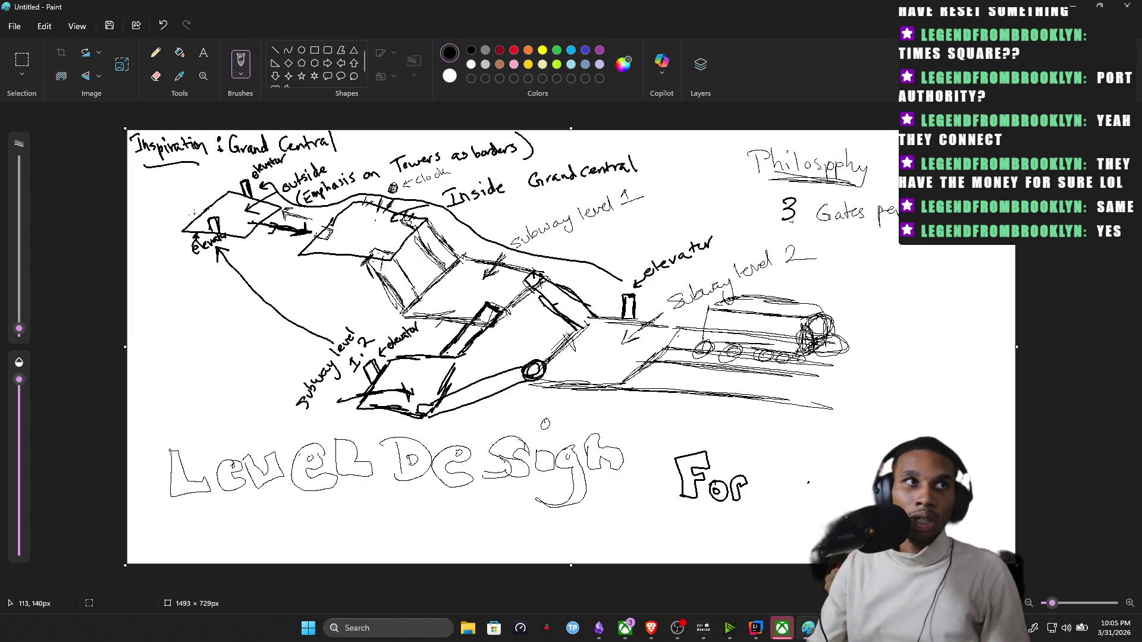
Label the outside building 'starting' and continue the 'For D…' lettering.
drag(159, 202, 152, 216)
drag(161, 191, 166, 193)
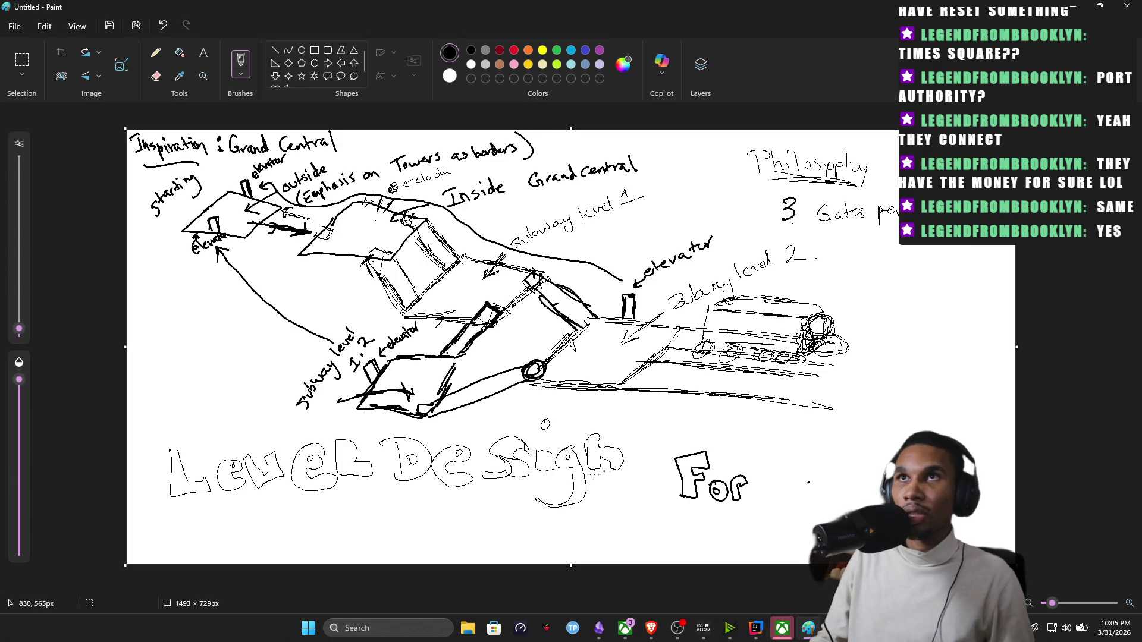
drag(790, 456, 793, 488)
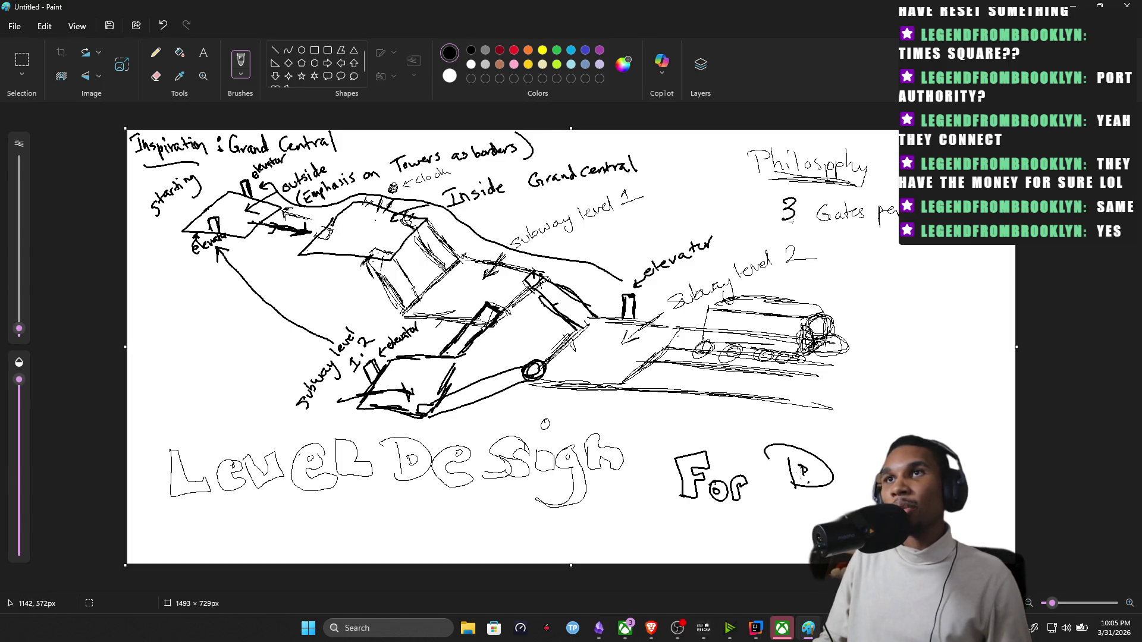
drag(861, 458, 861, 482)
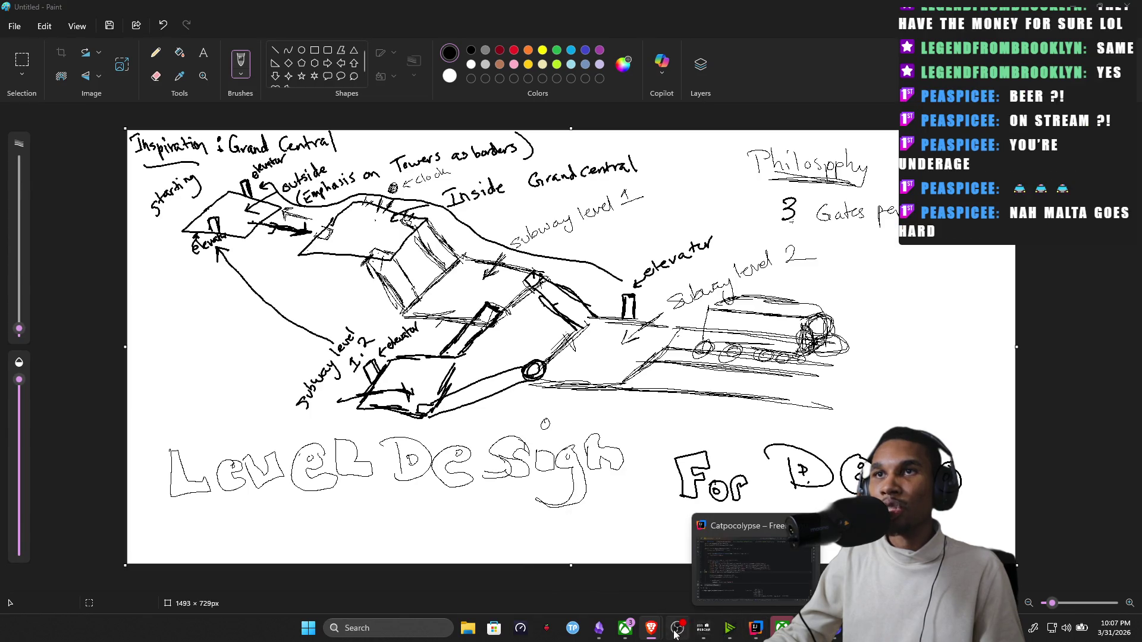
mouse_move(598, 629)
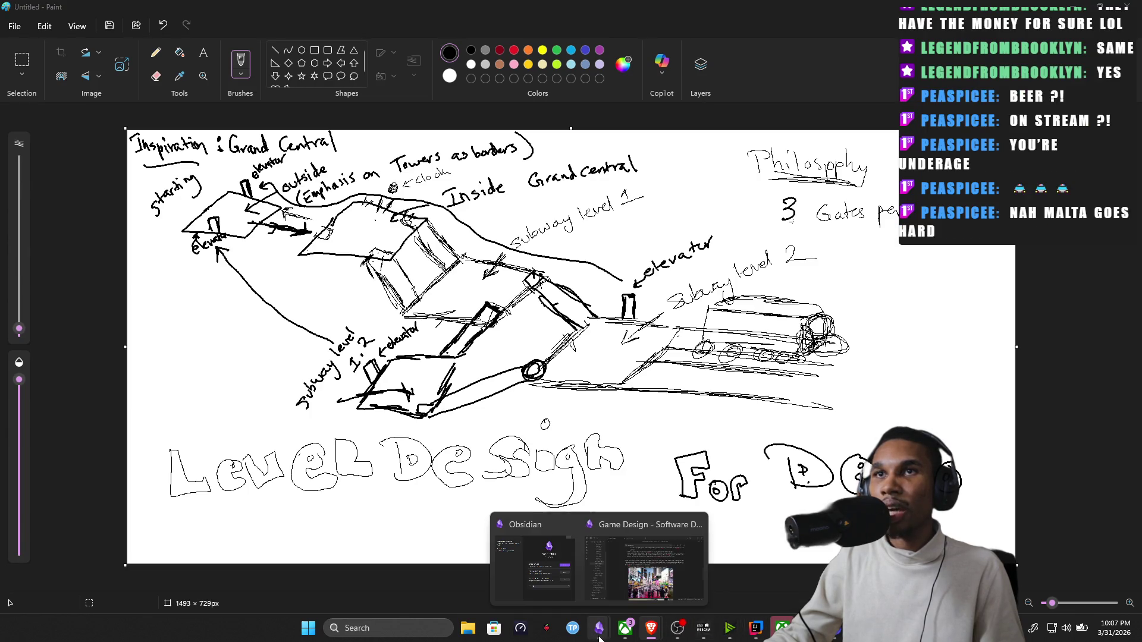
Return to the Obsidian Game Design note and dismiss the image context menu.
click(651, 557)
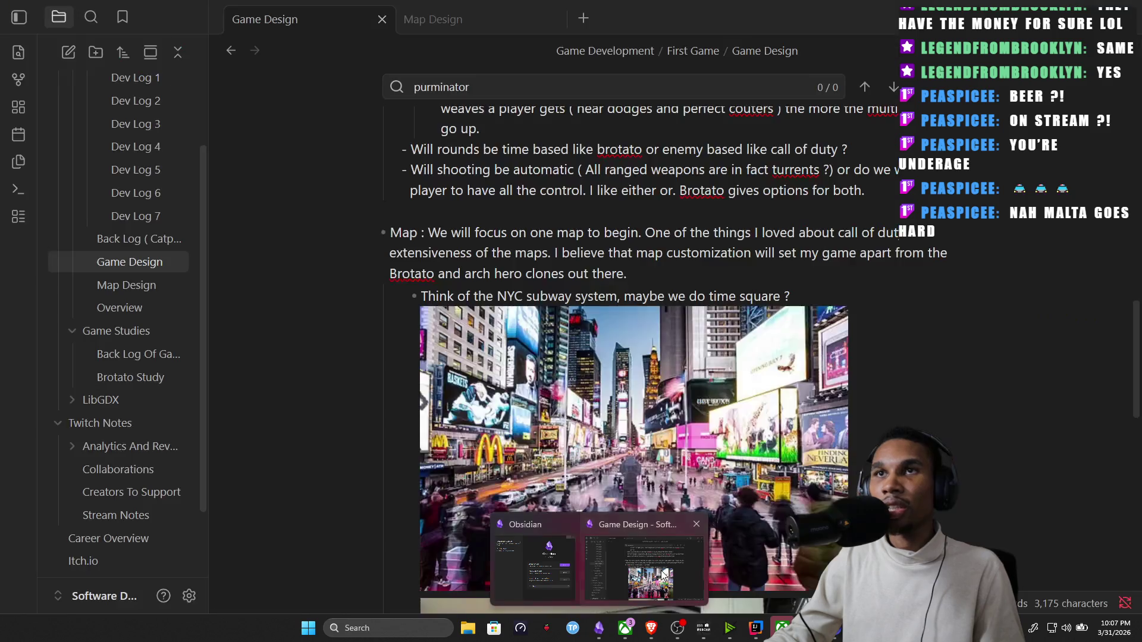
right_click(570, 396)
click(364, 366)
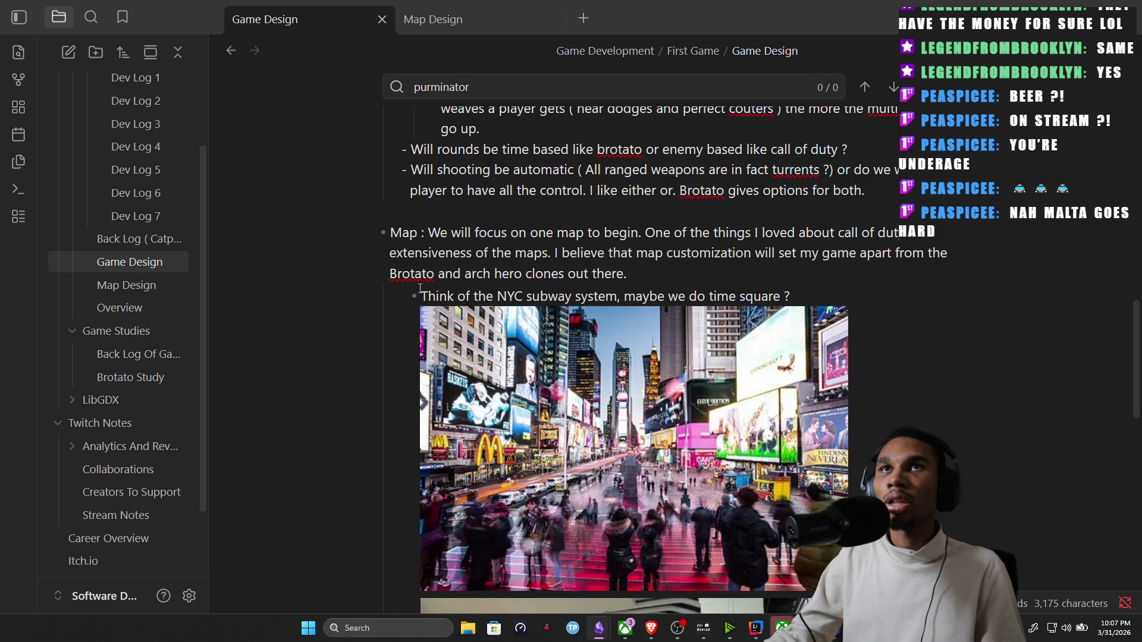
Remove the NYC subway line with both Times Square images and switch to the Map Design note.
key(shift+Down)
key(shift+Down)
key(shift+Down)
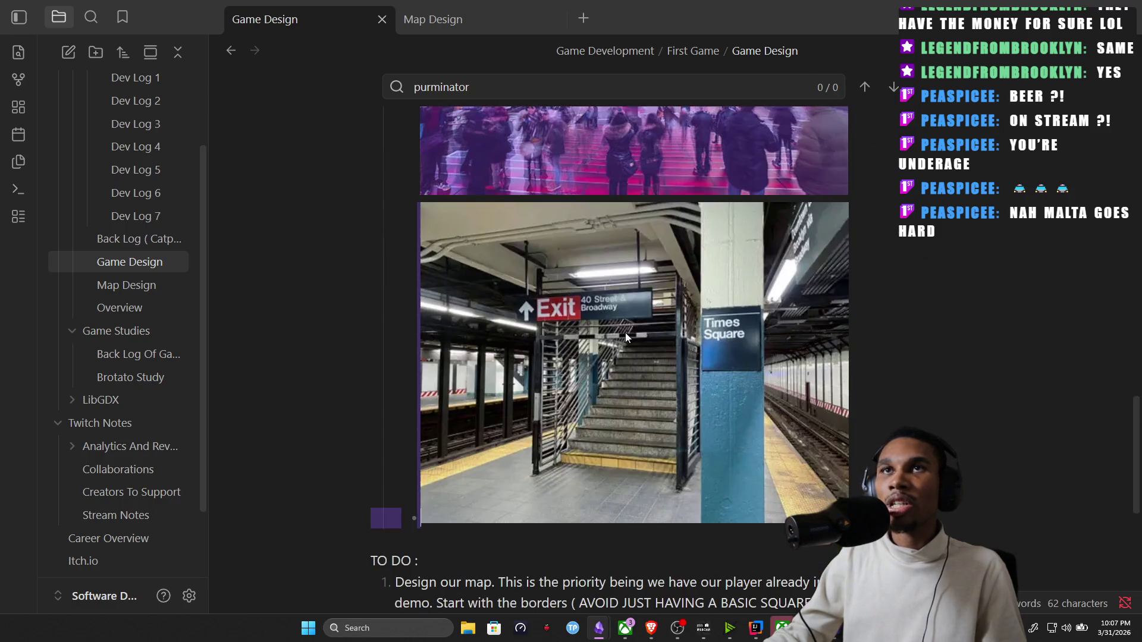
key(shift+Up)
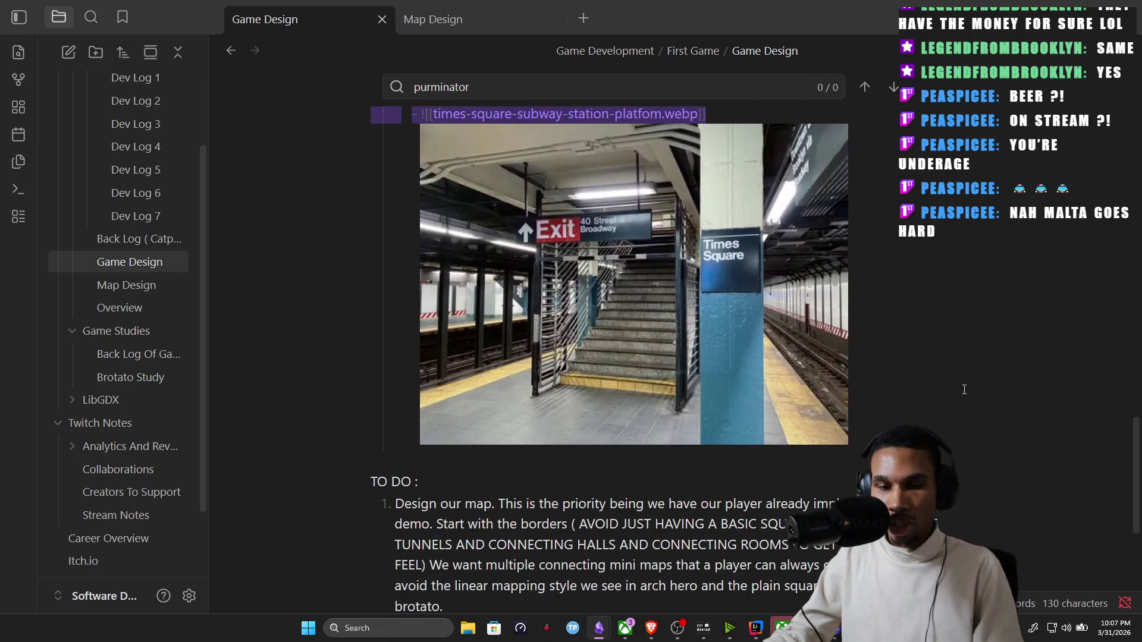
key(BackSpace)
scroll(714, 268, up, 3)
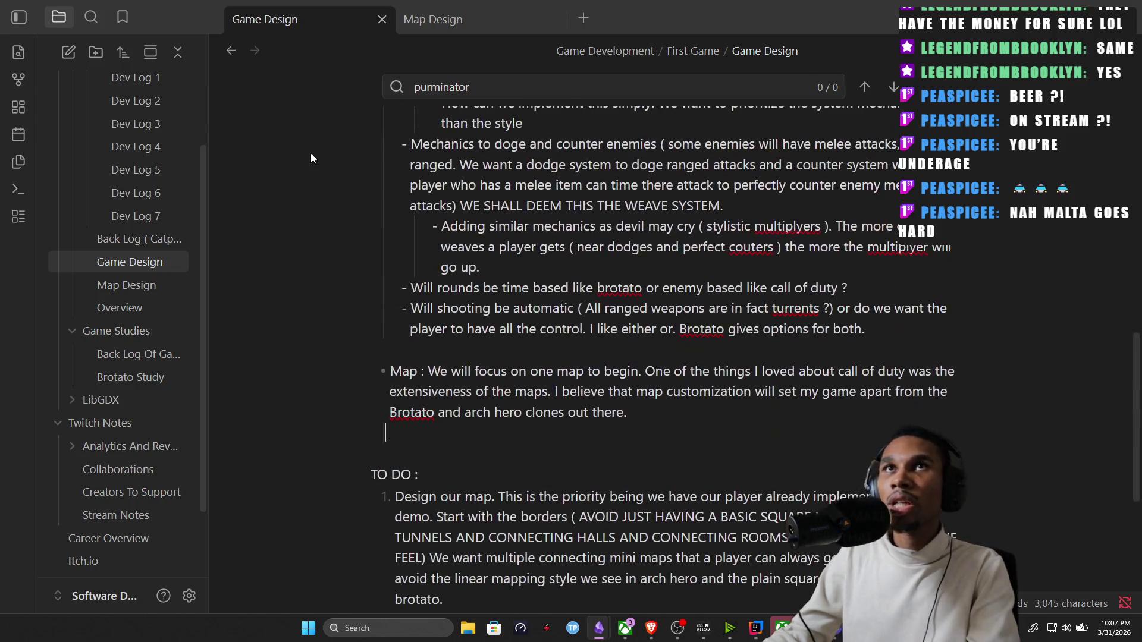
click(514, 22)
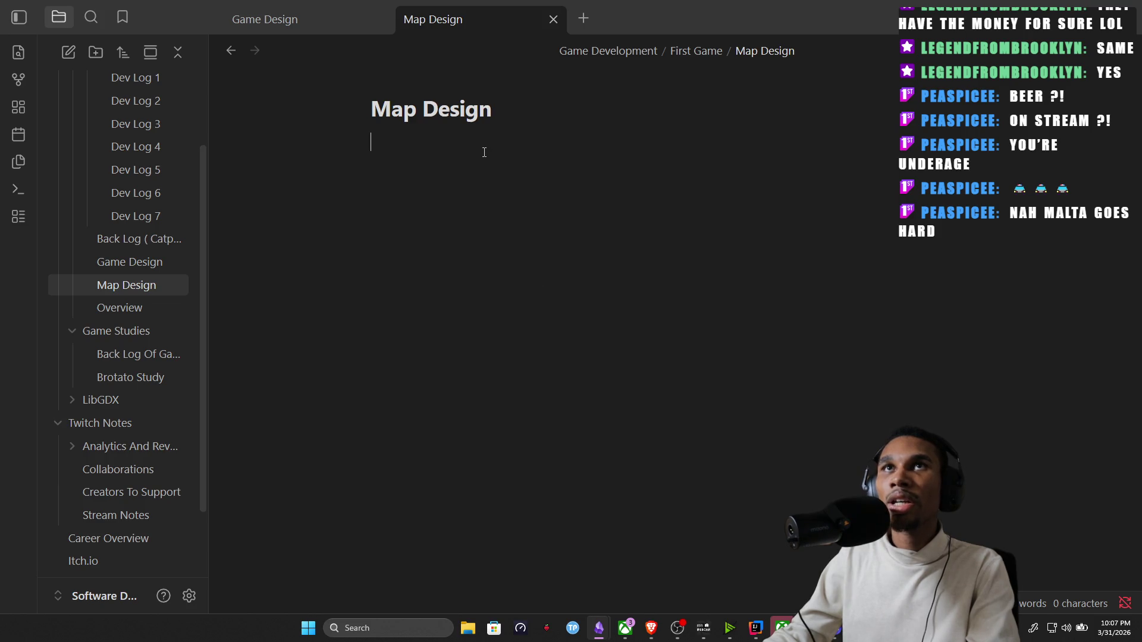
Paste the NYC subway line and images into Map Design and unindent the Times Square platform image.
key(ctrl+v)
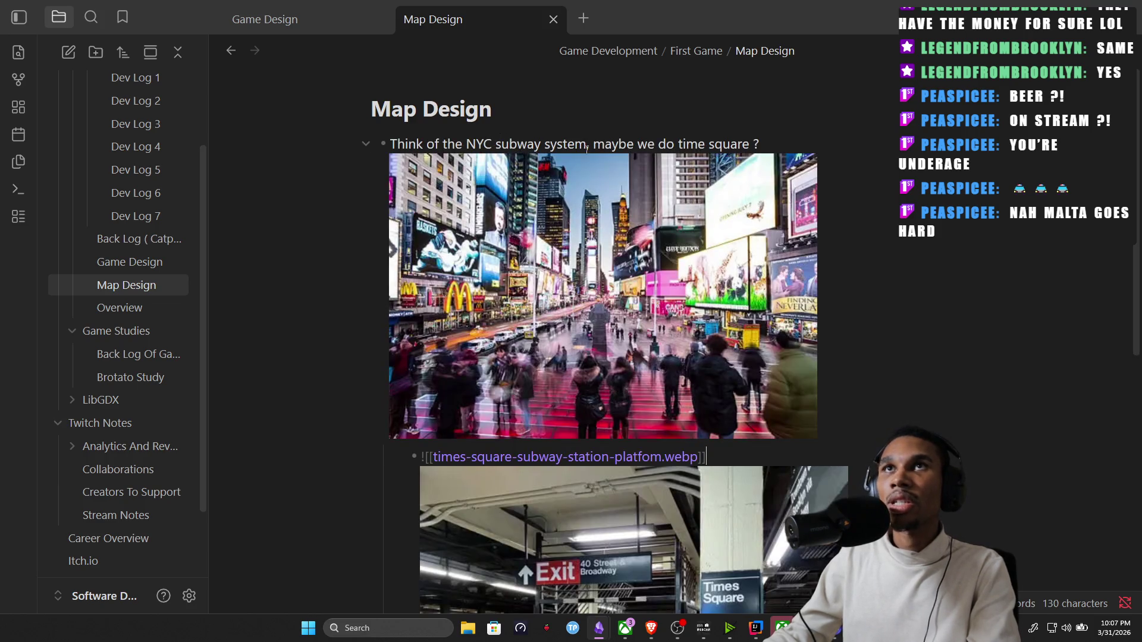
scroll(574, 184, down, 2)
scroll(524, 226, down, 1)
scroll(536, 241, down, 2)
scroll(545, 251, down, 1)
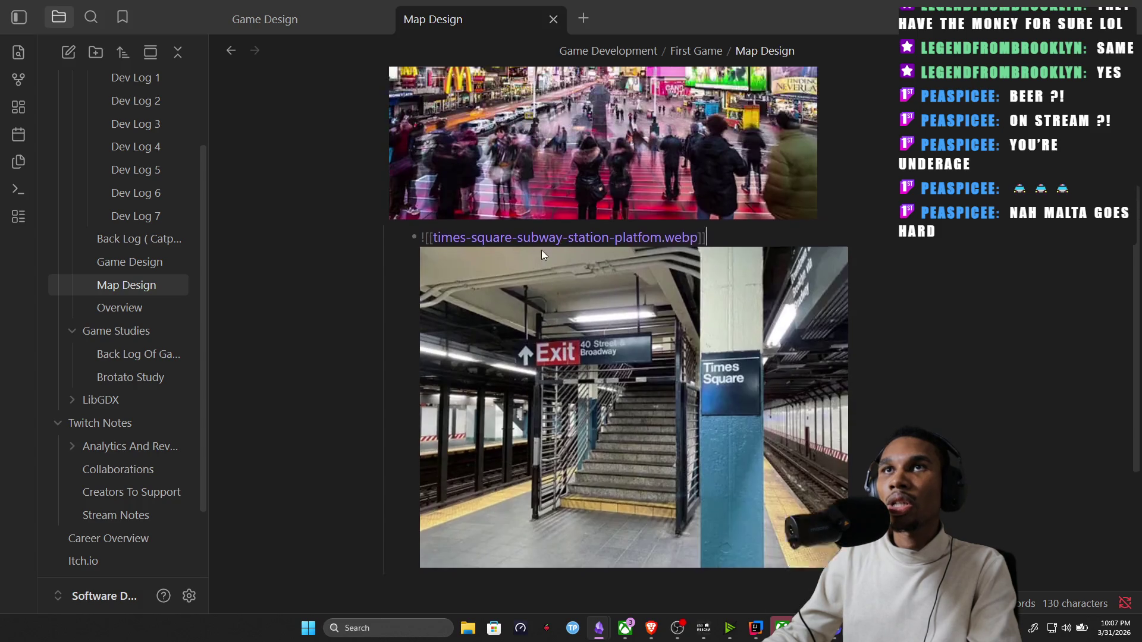
scroll(546, 250, up, 5)
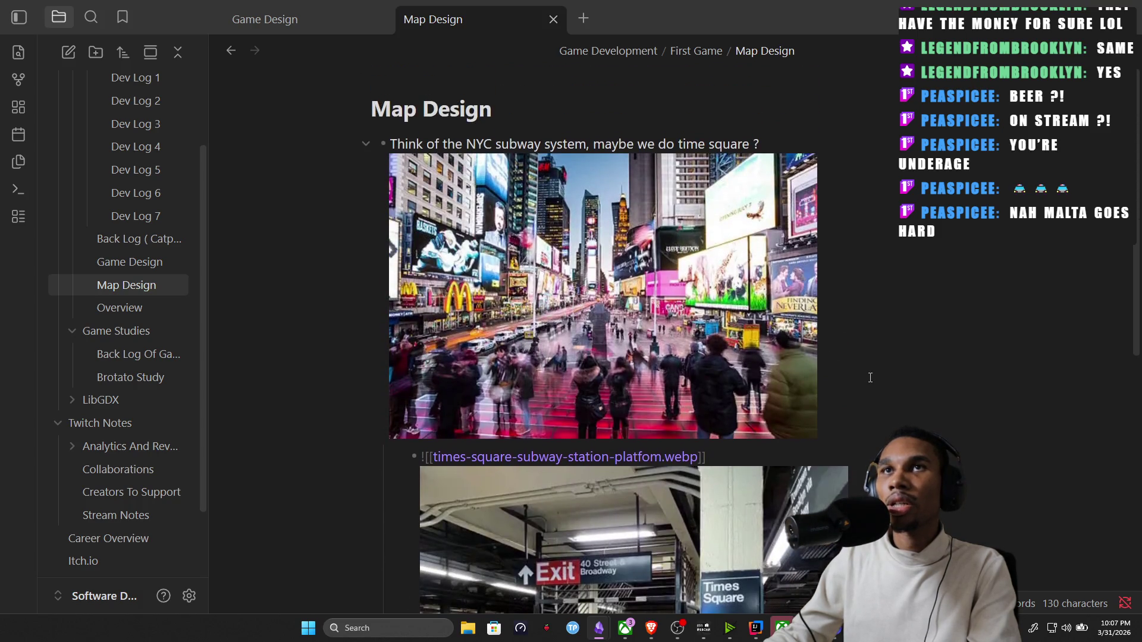
scroll(868, 377, down, 3)
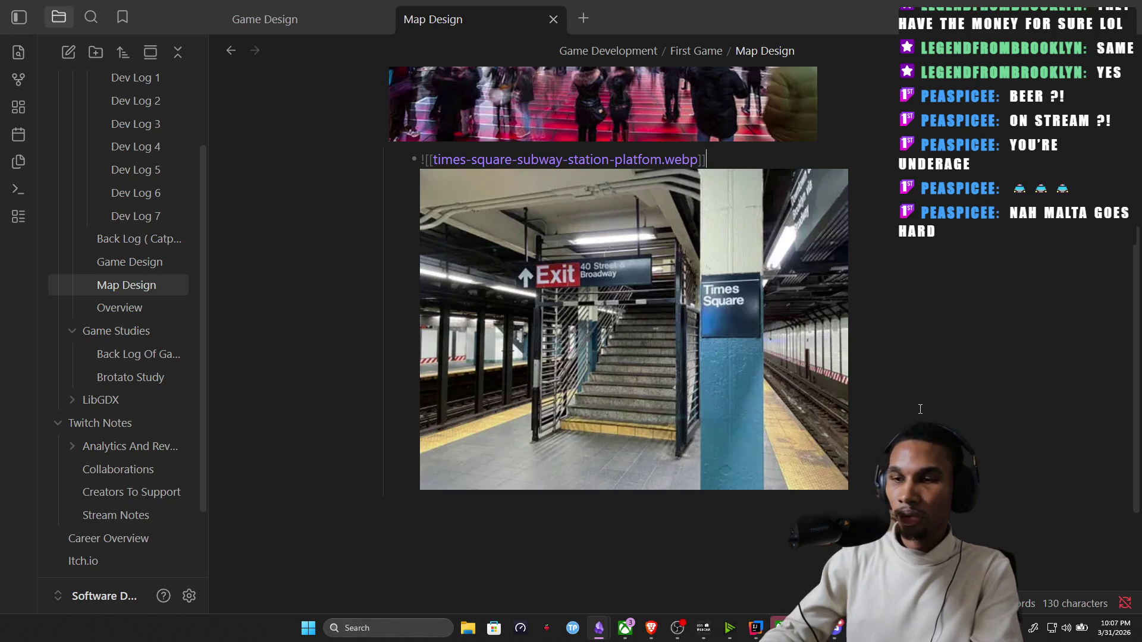
key(Return)
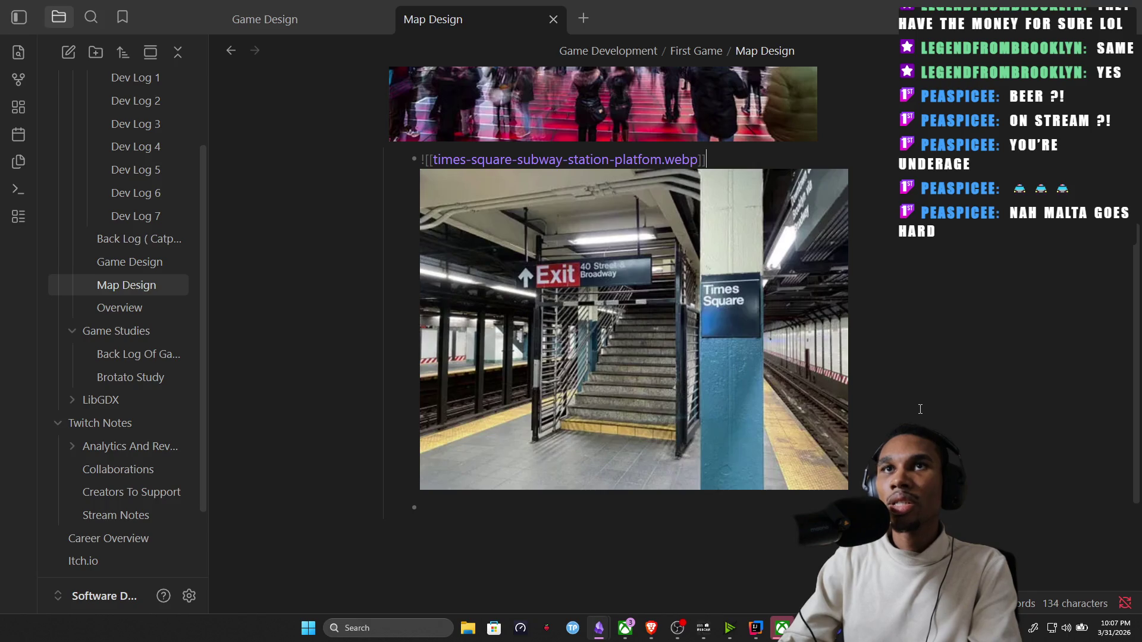
scroll(920, 408, up, 2)
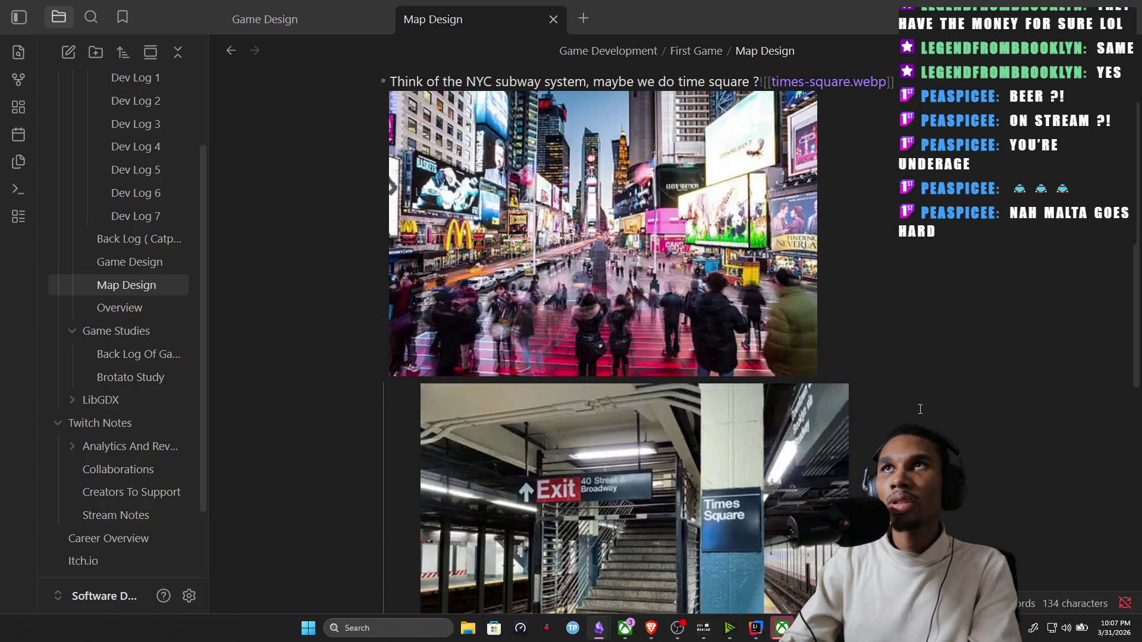
scroll(920, 410, down, 1)
key(Down)
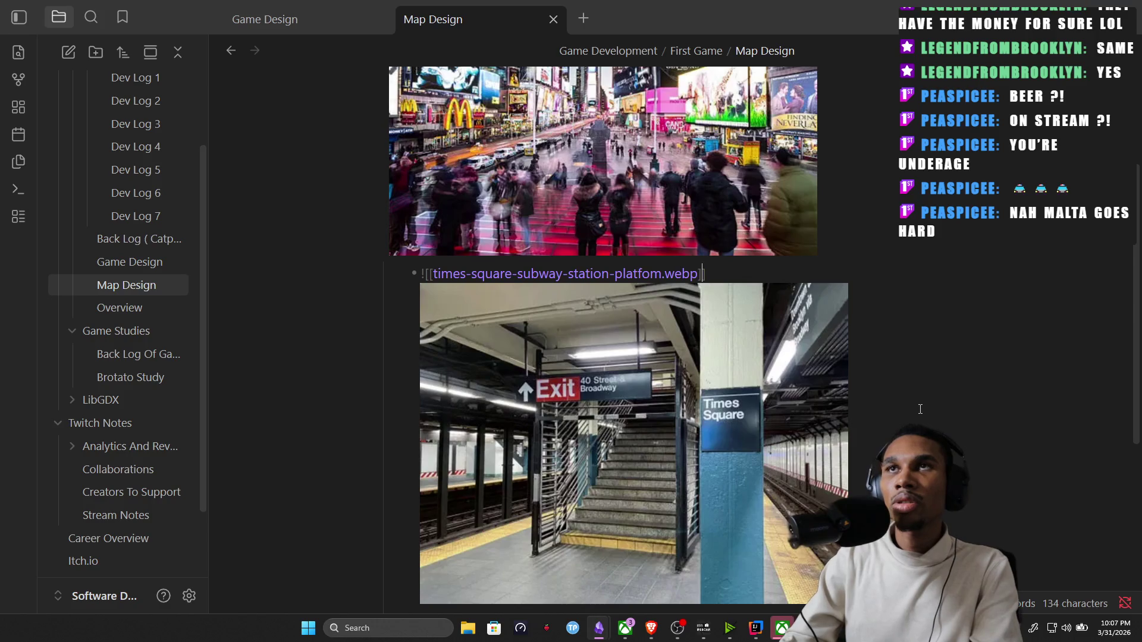
key(Down)
key(Up)
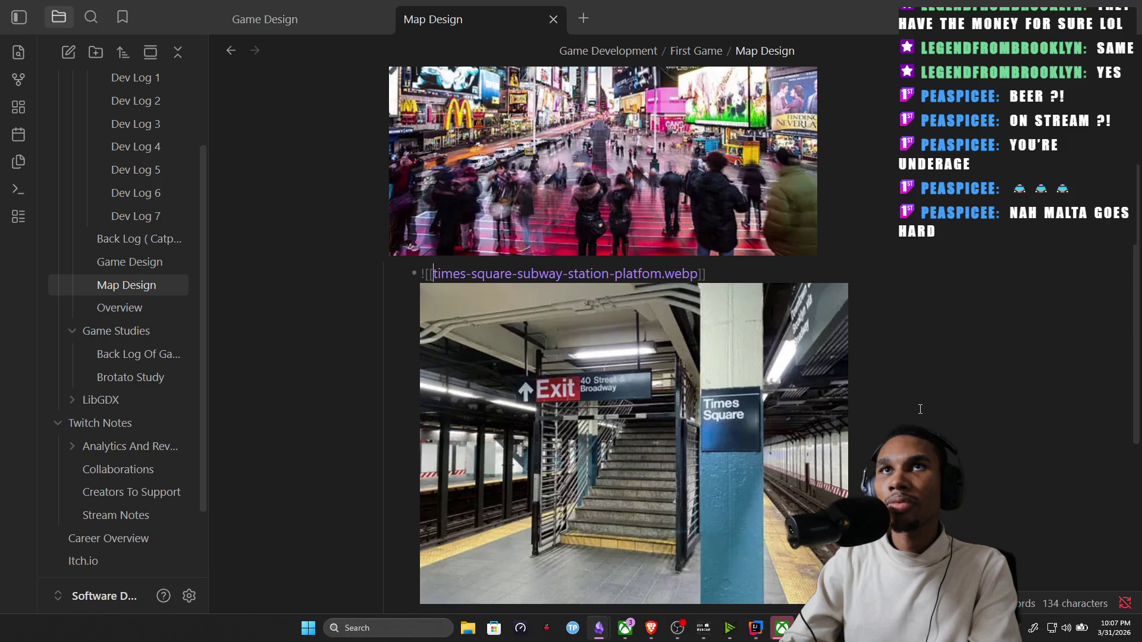
key(BackSpace)
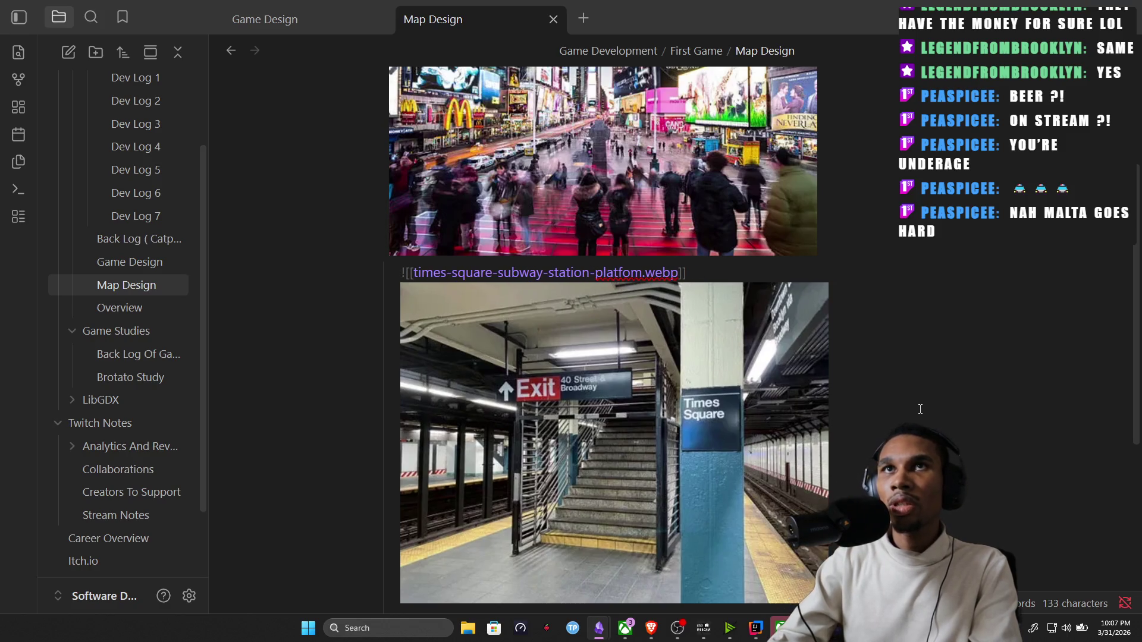
key(BackSpace)
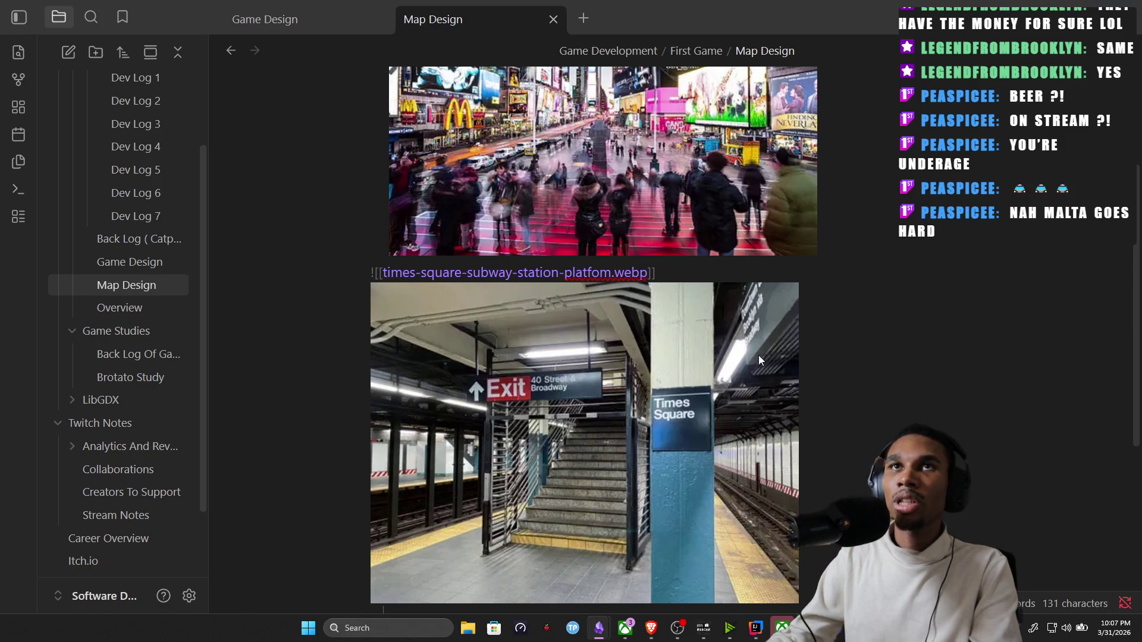
scroll(319, 159, up, 2)
Strip the stray backslashes and leading dash before 'Think of the NYC subway…'.
click(392, 145)
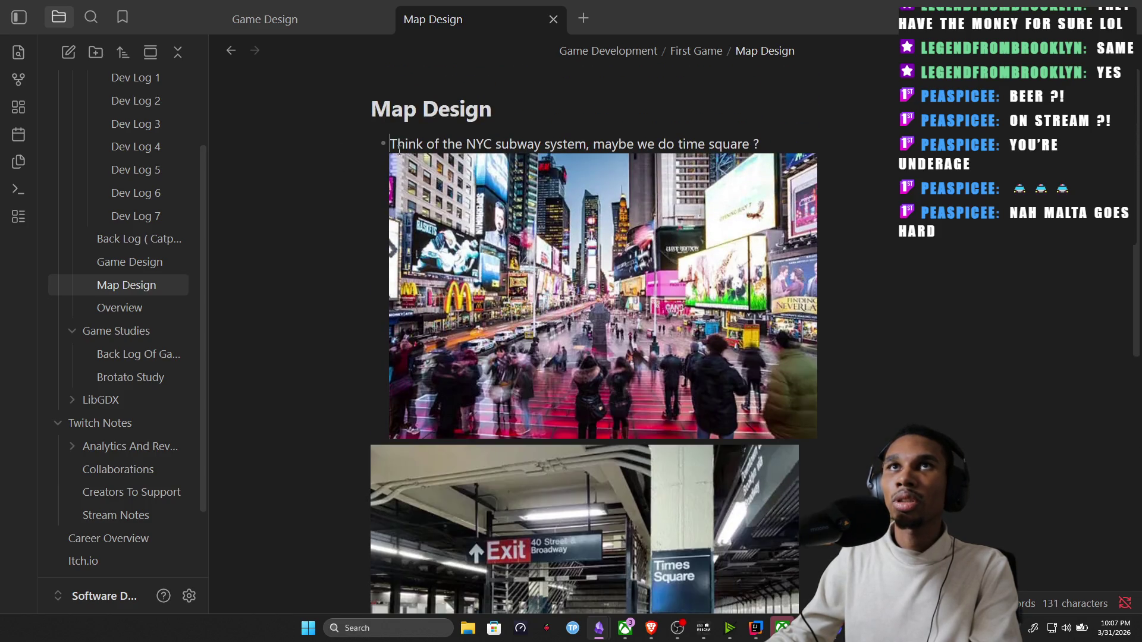
text(\)
key(BackSpace)
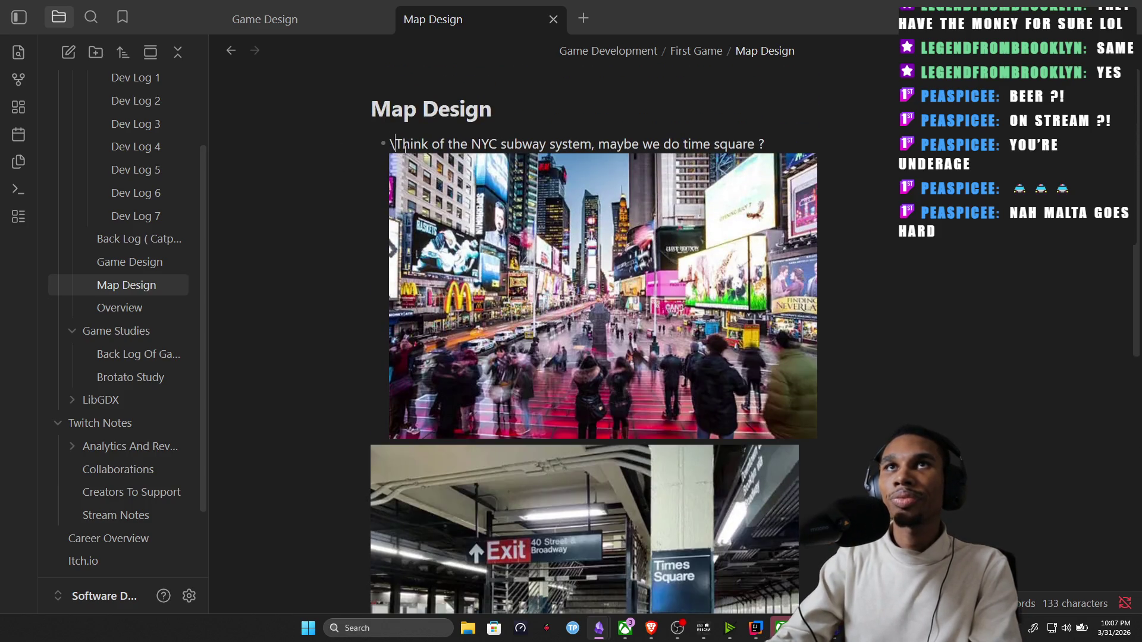
key(BackSpace)
key(BackSpace)
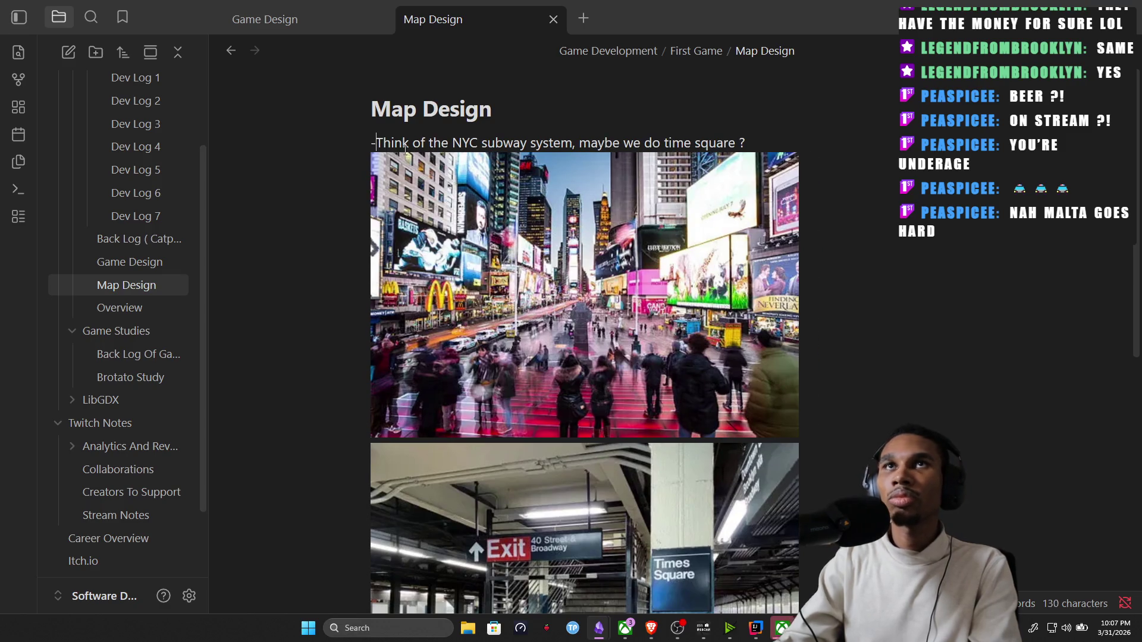
key(BackSpace)
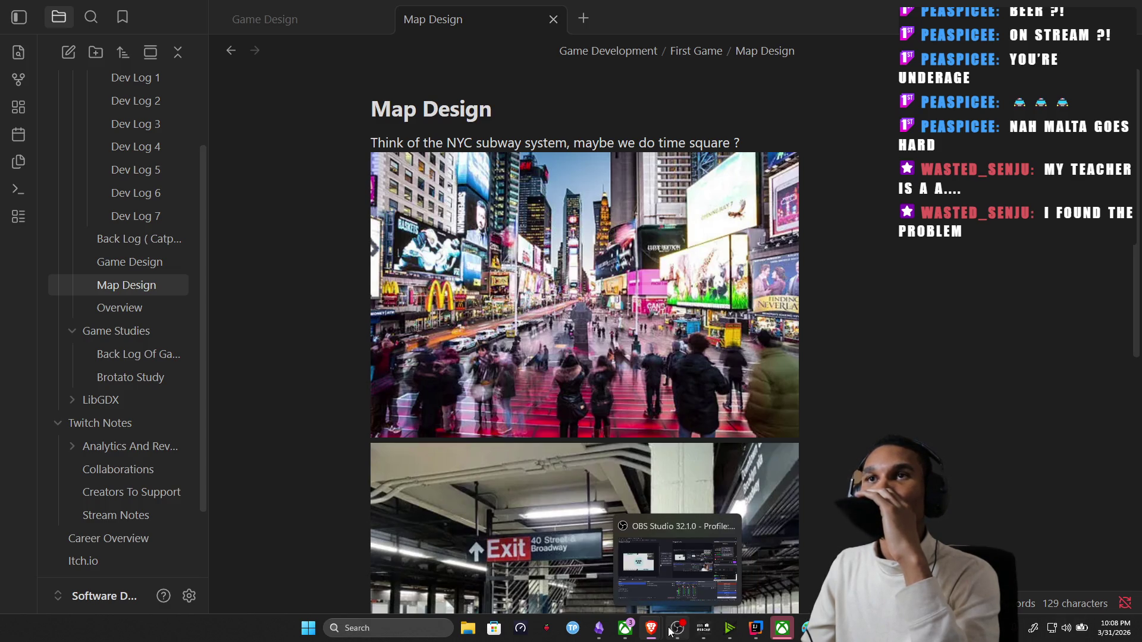
mouse_move(650, 628)
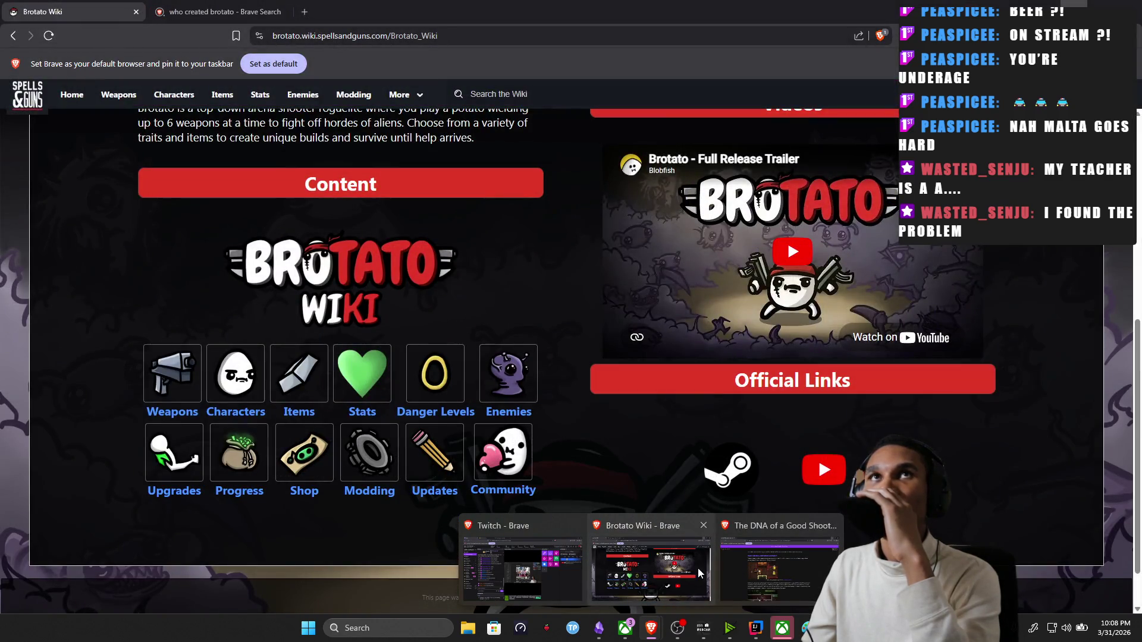
Bring the Brotato Wiki window forward and start a fresh blank tab.
click(698, 568)
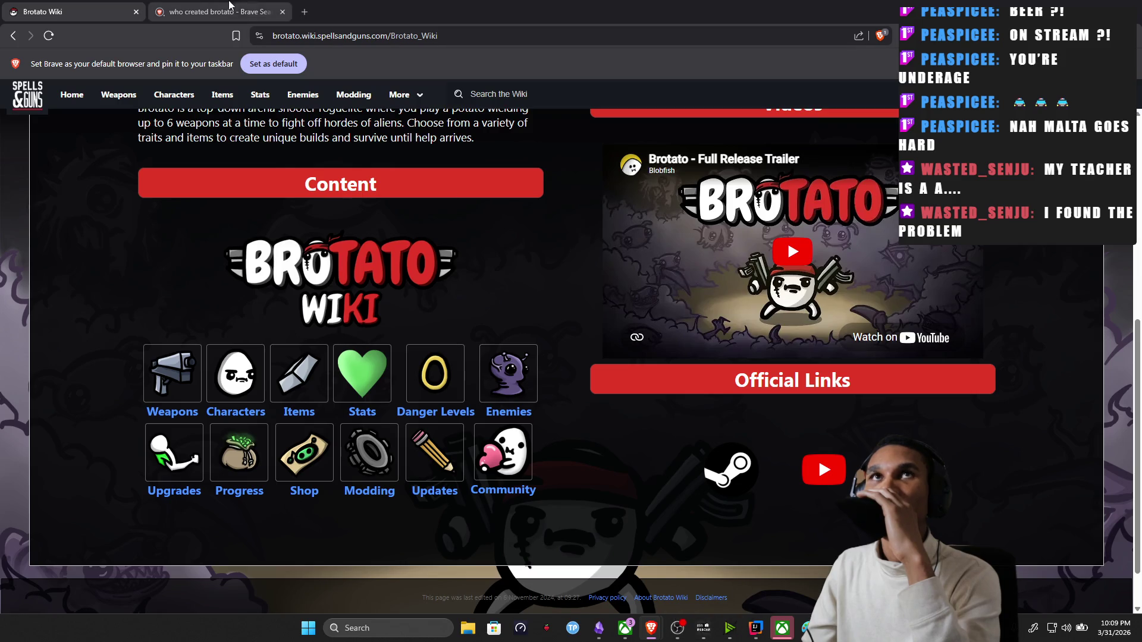
click(305, 12)
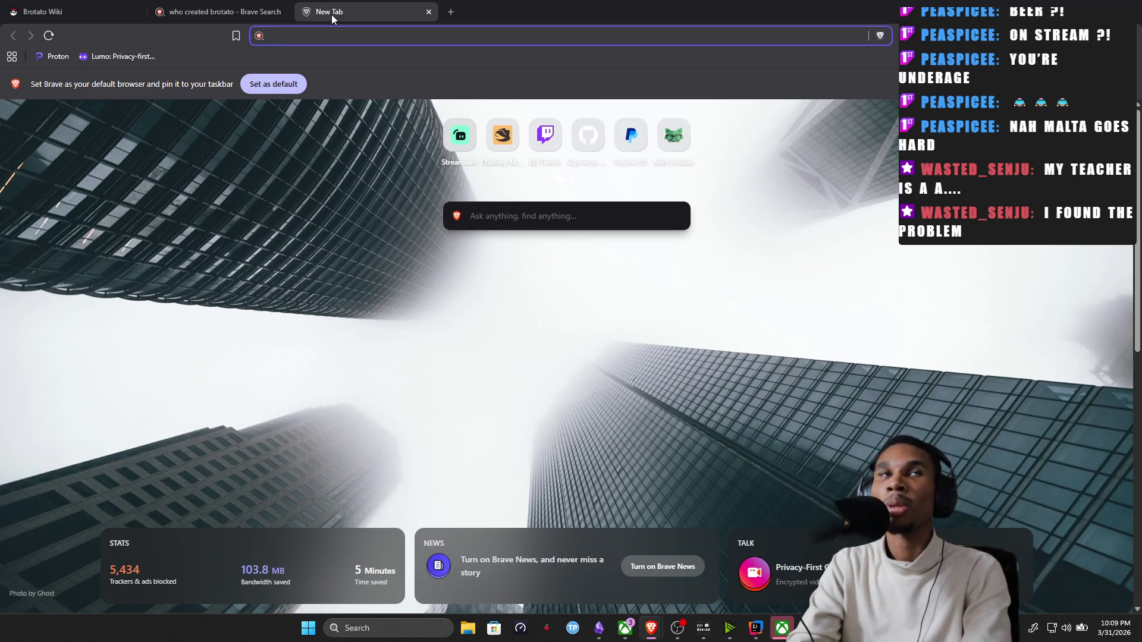
text(grand central outside)
Search 'grand central outside', refine to 'walking outside of grand central', and view image results.
key(Return)
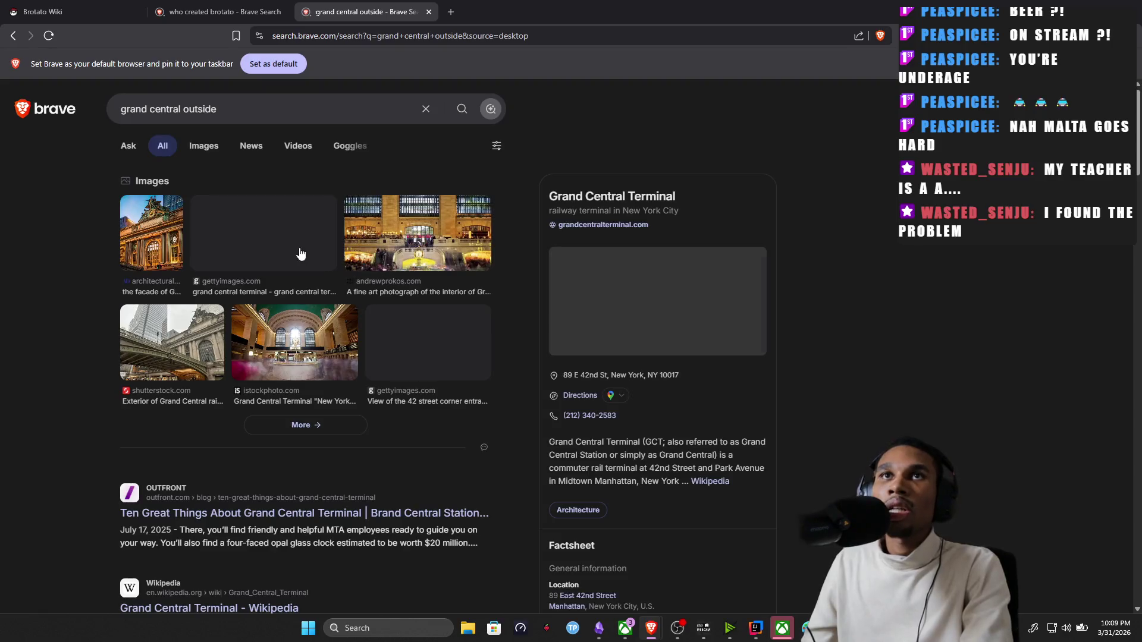
scroll(383, 272, down, 1)
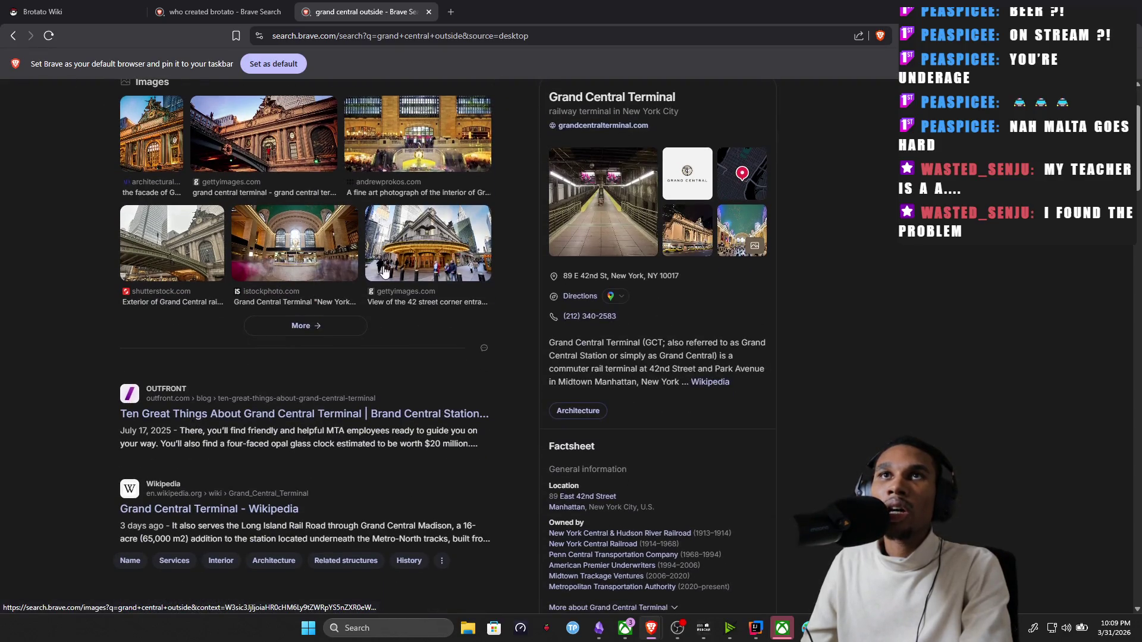
scroll(392, 253, down, 2)
scroll(298, 231, up, 1)
scroll(297, 231, up, 2)
click(235, 113)
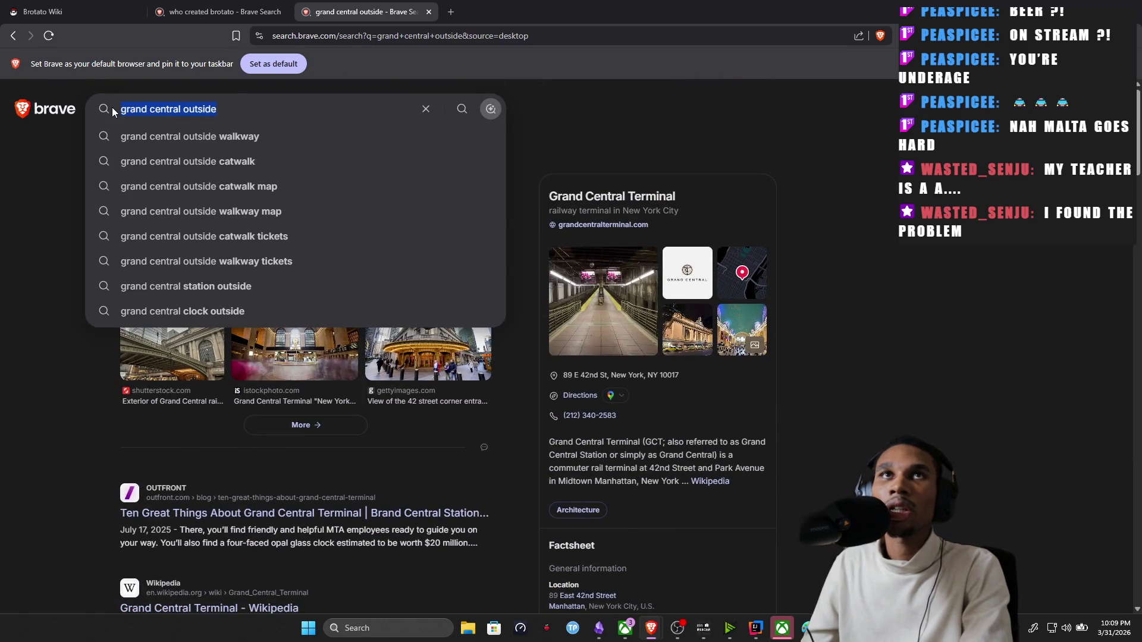
text(walking outside of grand ce)
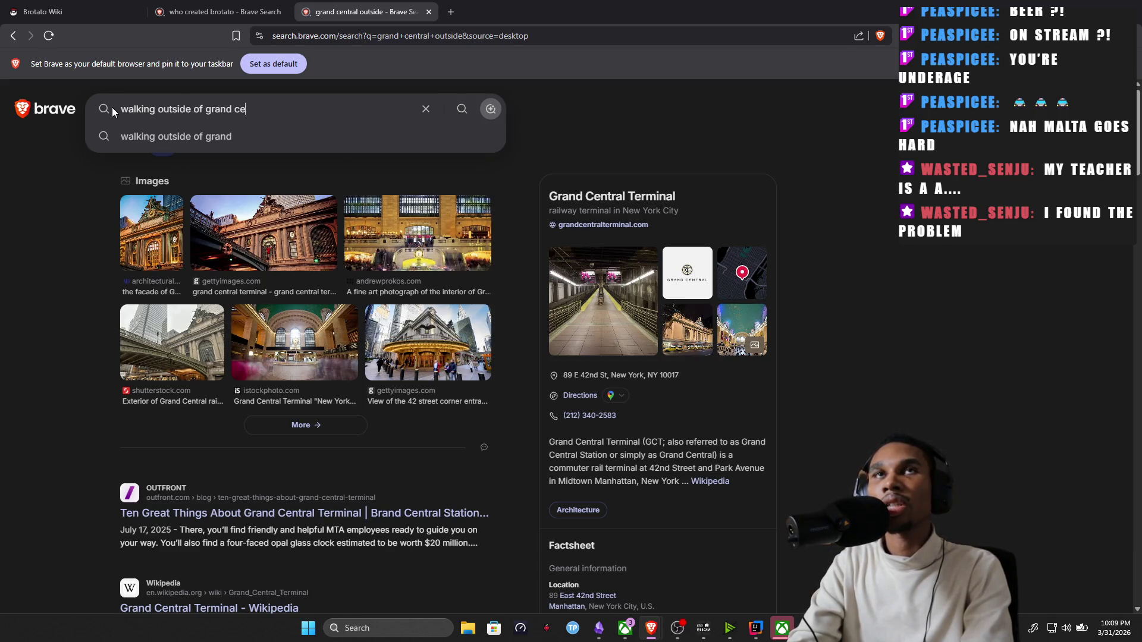
text(ntral)
key(Return)
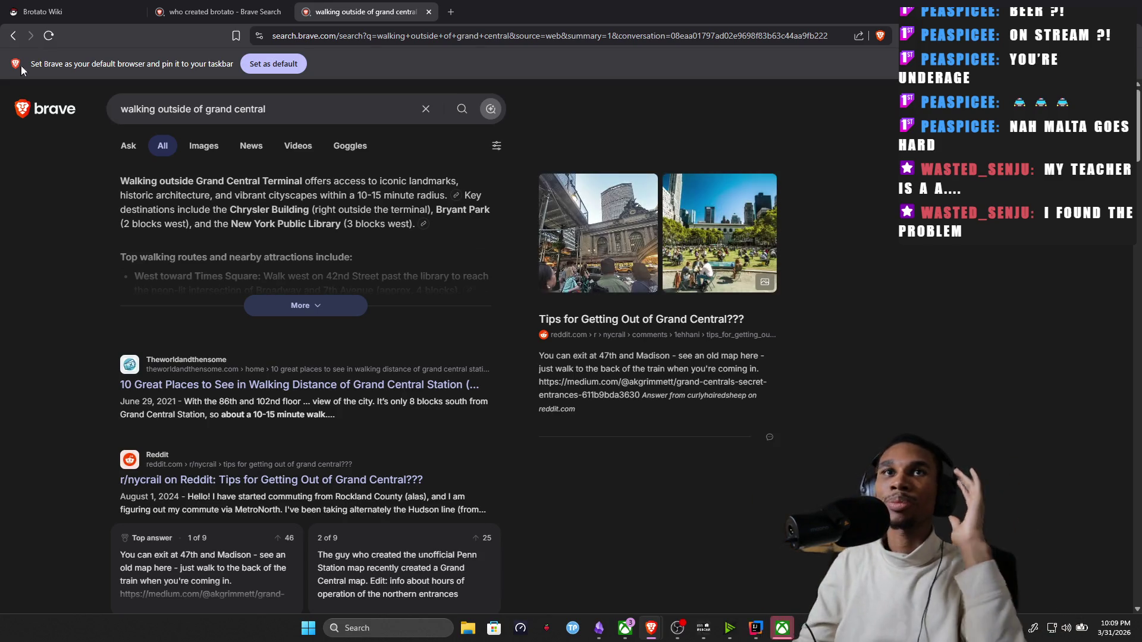
scroll(261, 241, down, 1)
scroll(219, 161, up, 1)
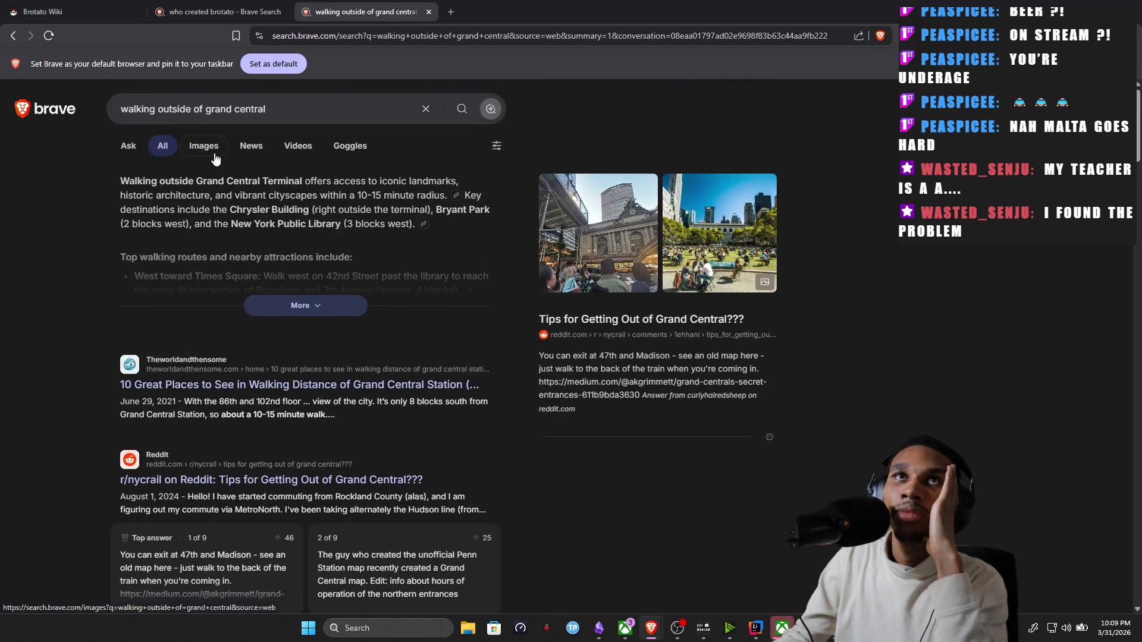
click(204, 145)
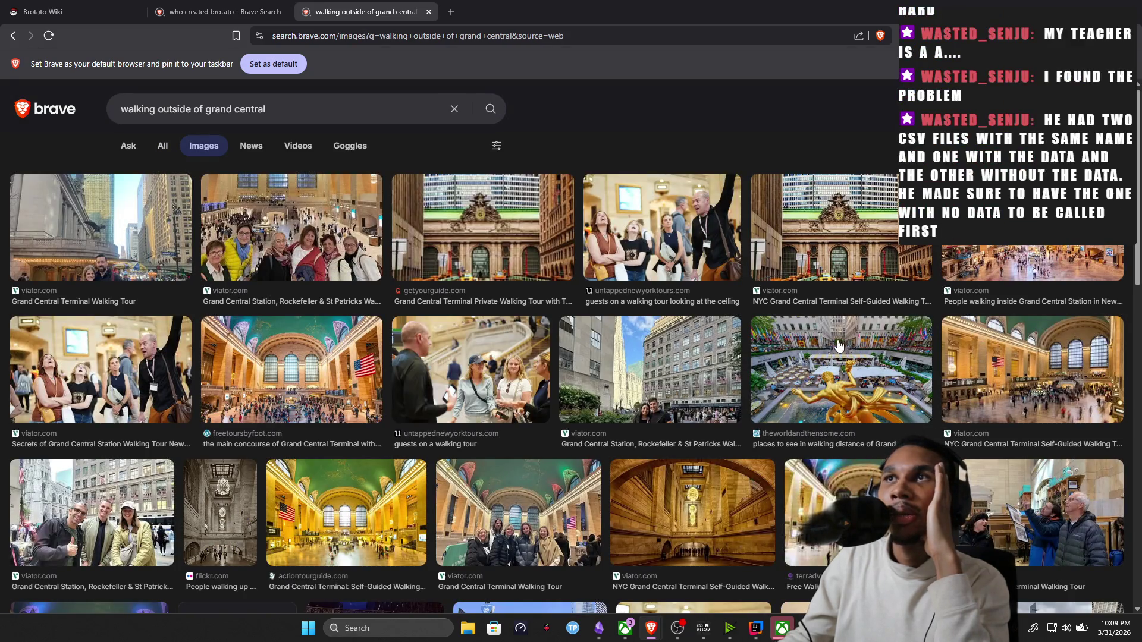
scroll(982, 383, down, 2)
scroll(975, 379, down, 1)
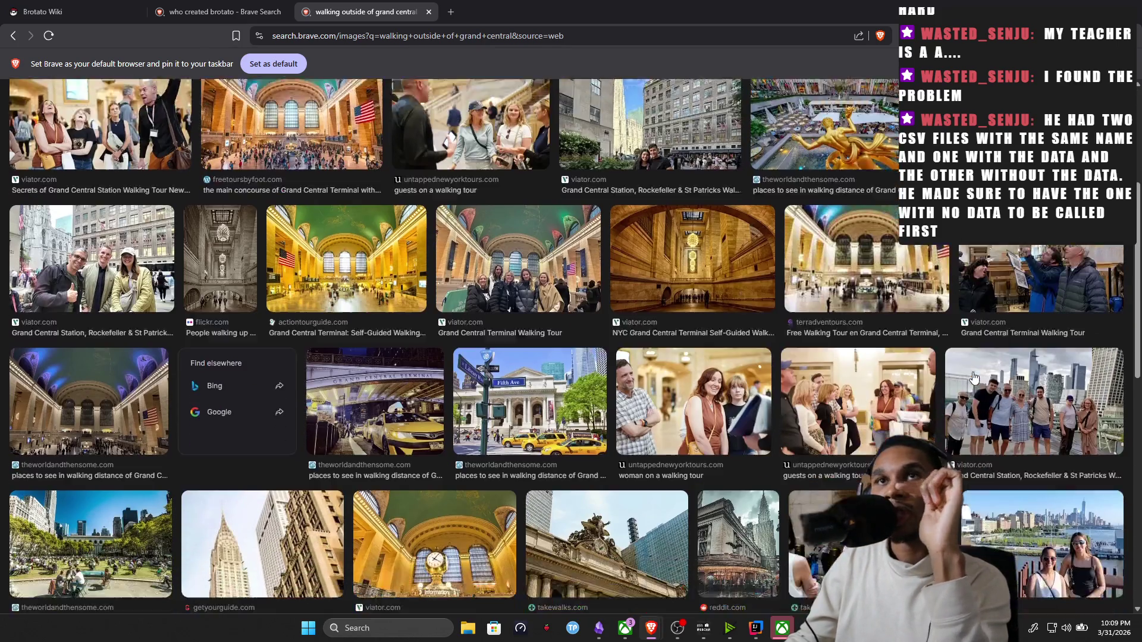
scroll(977, 377, down, 1)
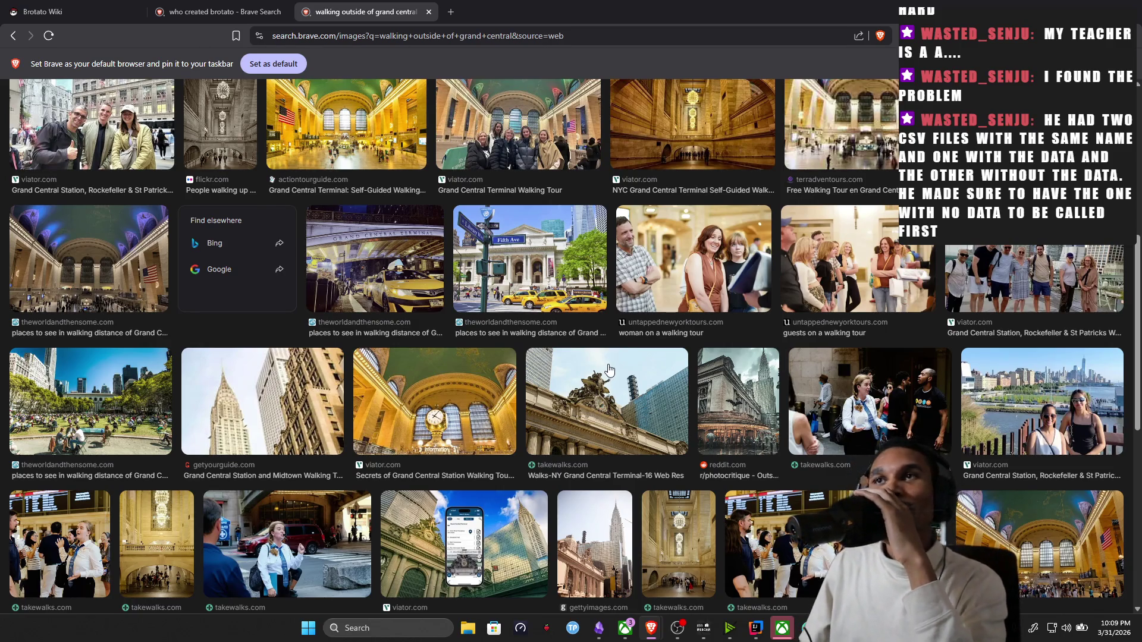
scroll(611, 370, down, 1)
scroll(595, 356, down, 1)
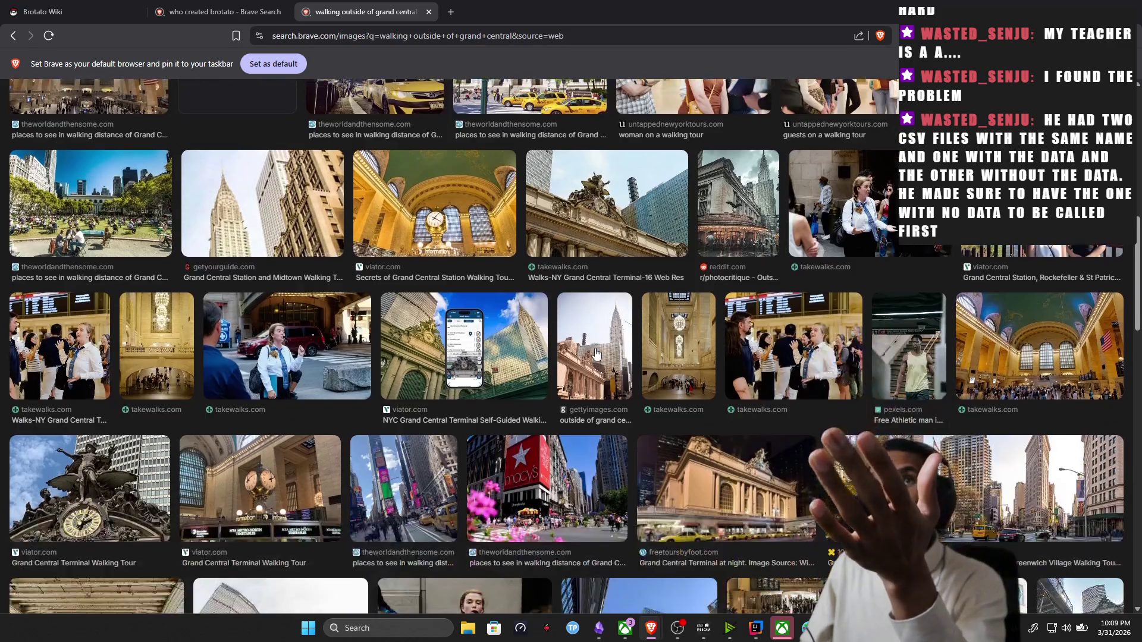
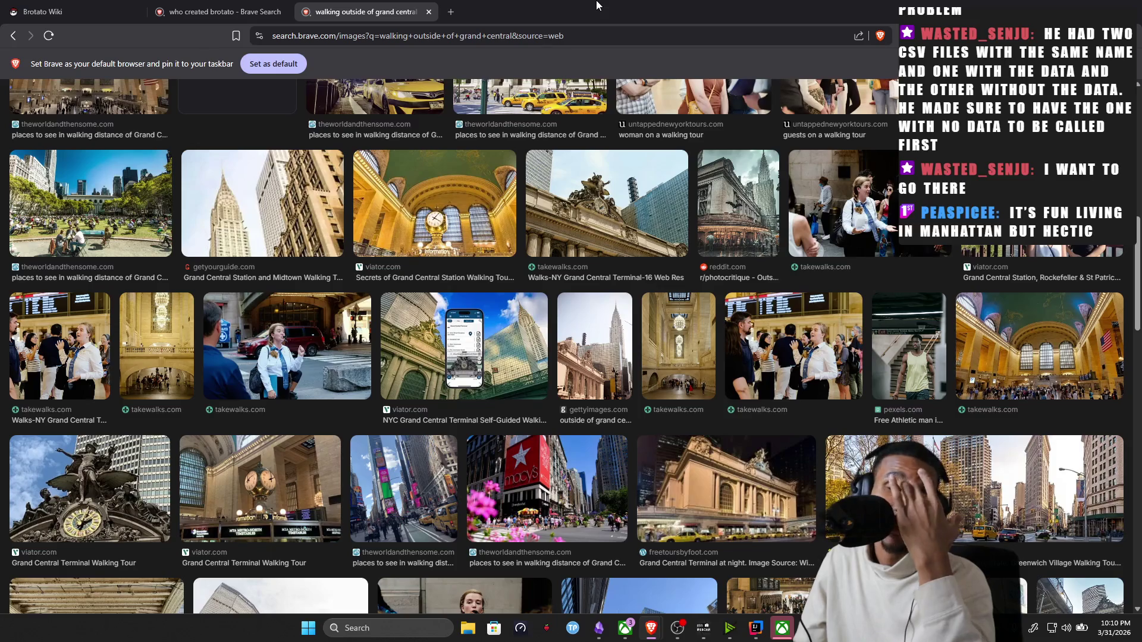
scroll(803, 157, down, 3)
scroll(795, 197, down, 3)
scroll(790, 232, down, 3)
scroll(783, 268, down, 2)
scroll(782, 268, down, 1)
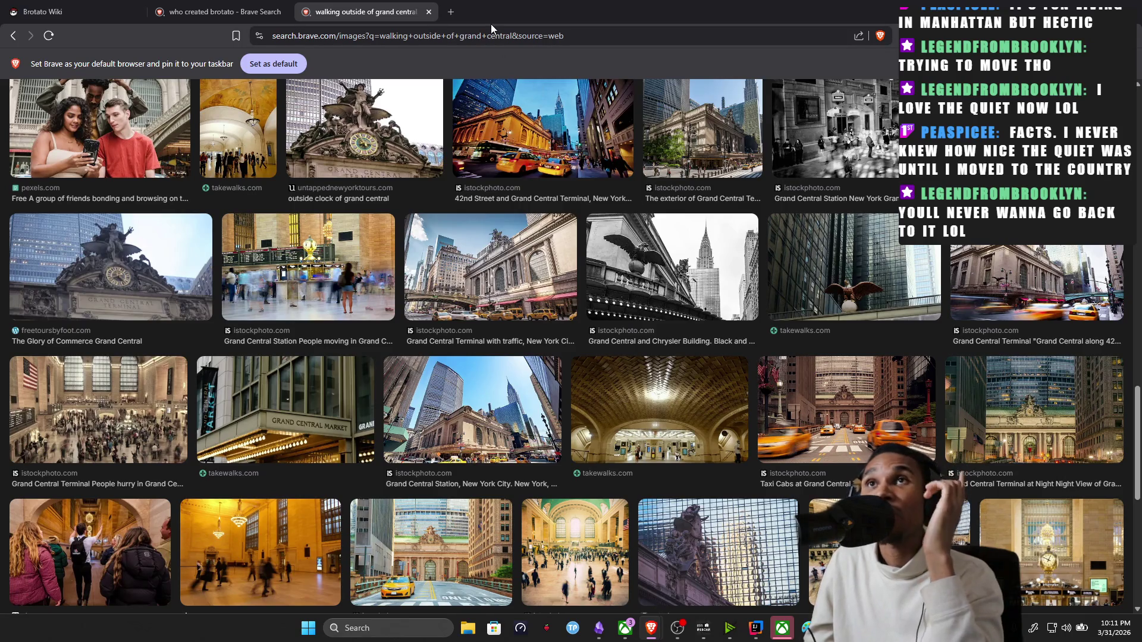
scroll(531, 107, down, 2)
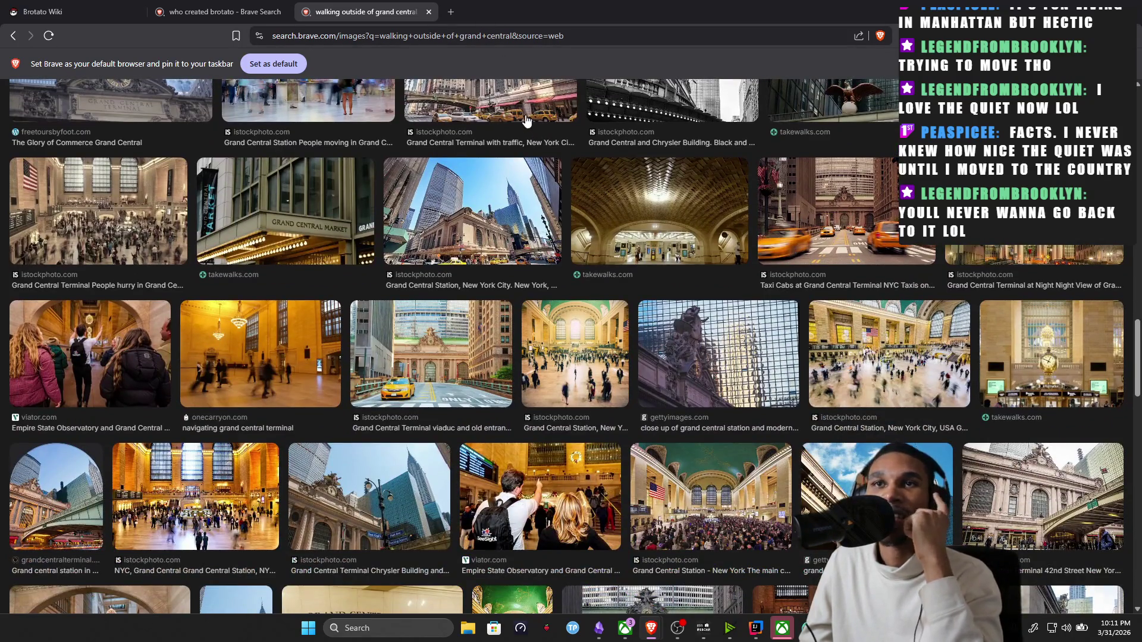
scroll(528, 121, down, 1)
scroll(515, 110, down, 1)
scroll(515, 111, down, 1)
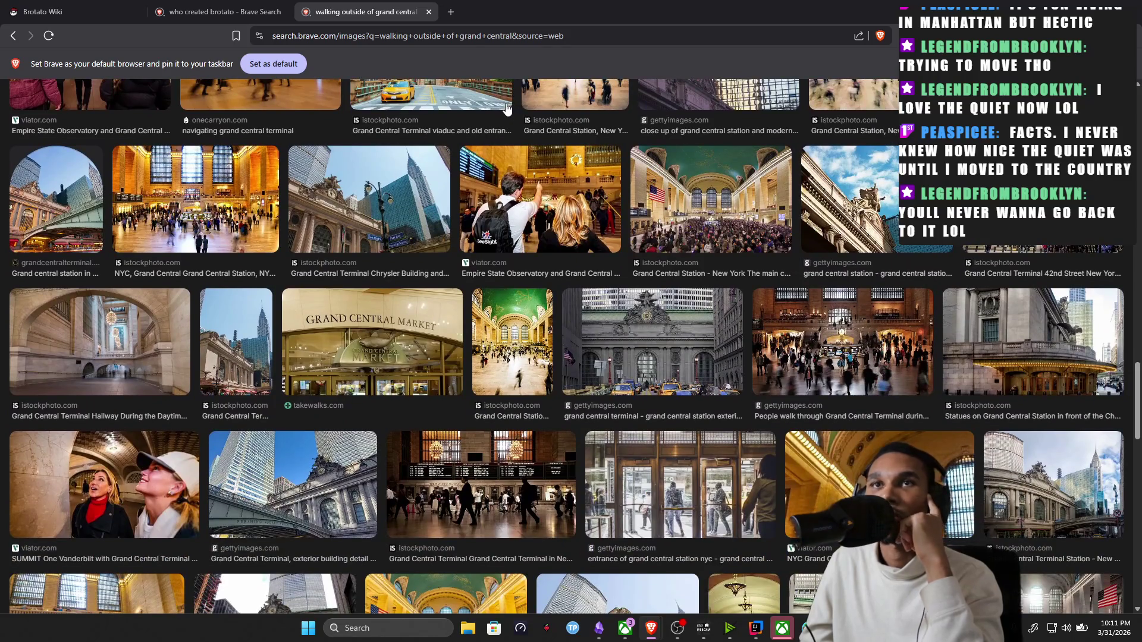
scroll(507, 107, down, 1)
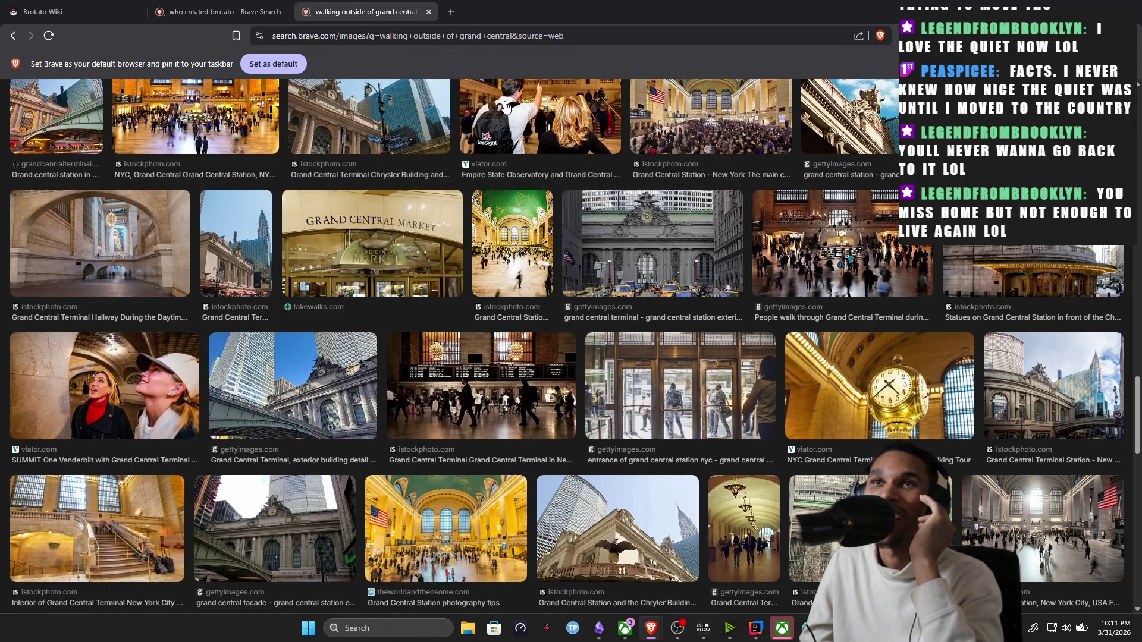
scroll(505, 108, down, 1)
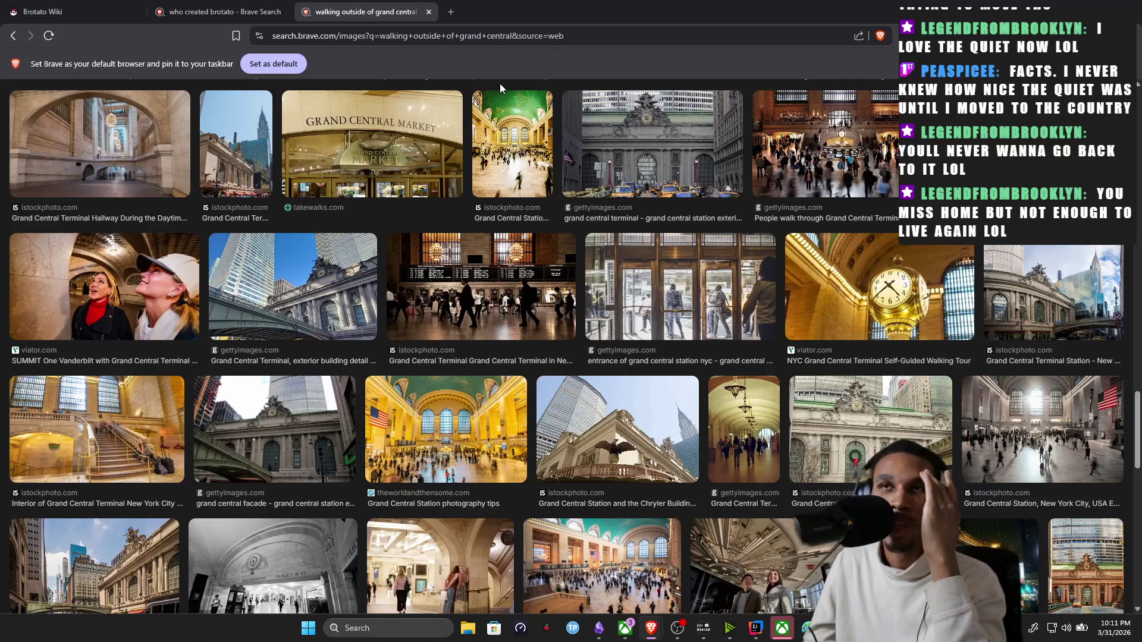
scroll(502, 83, down, 1)
scroll(510, 87, down, 1)
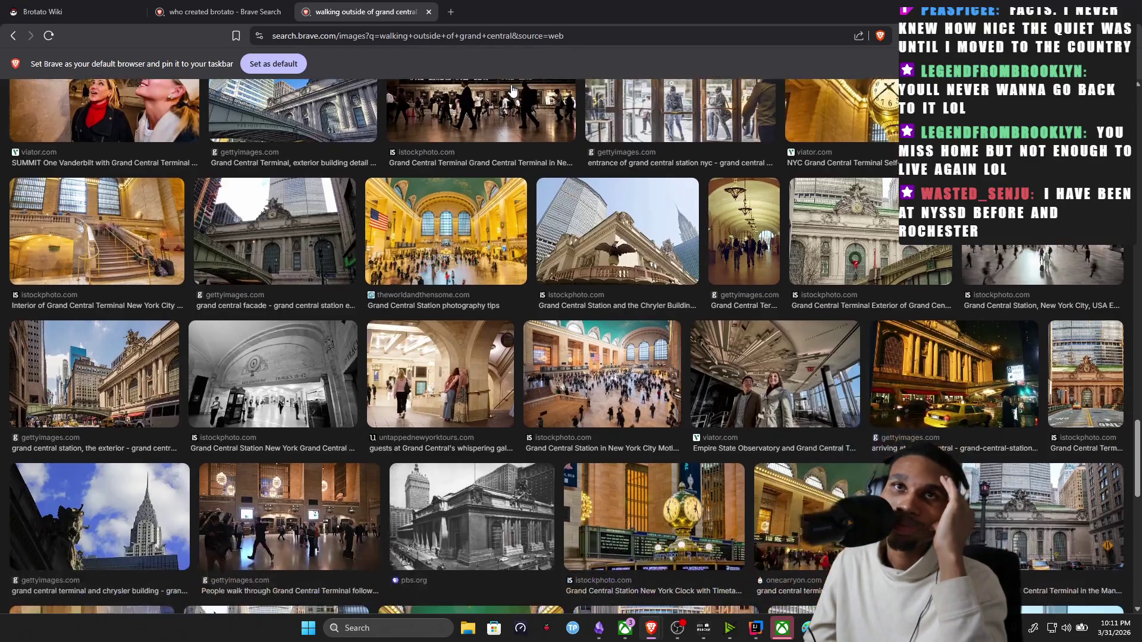
scroll(512, 92, down, 1)
scroll(513, 92, down, 1)
scroll(512, 92, down, 1)
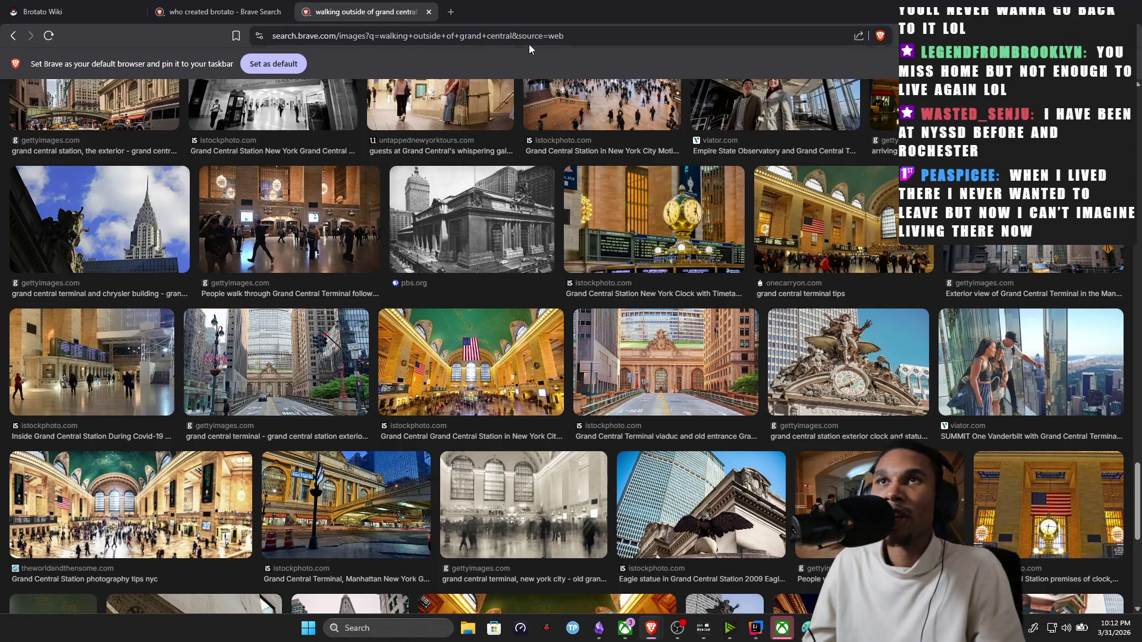
scroll(538, 311, down, 1)
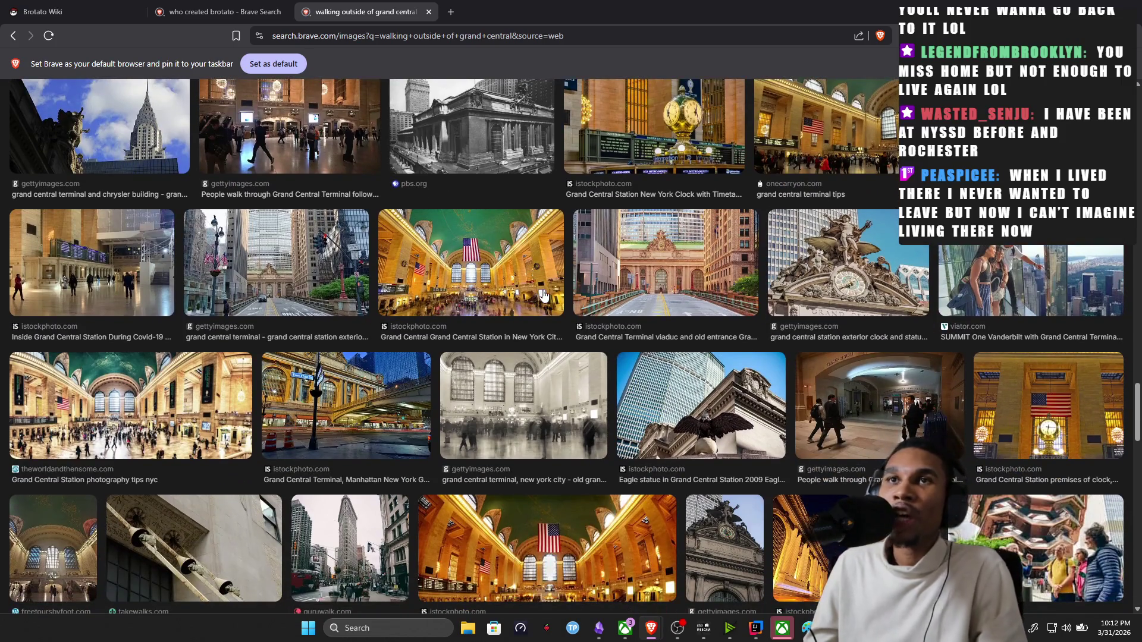
scroll(544, 297, down, 1)
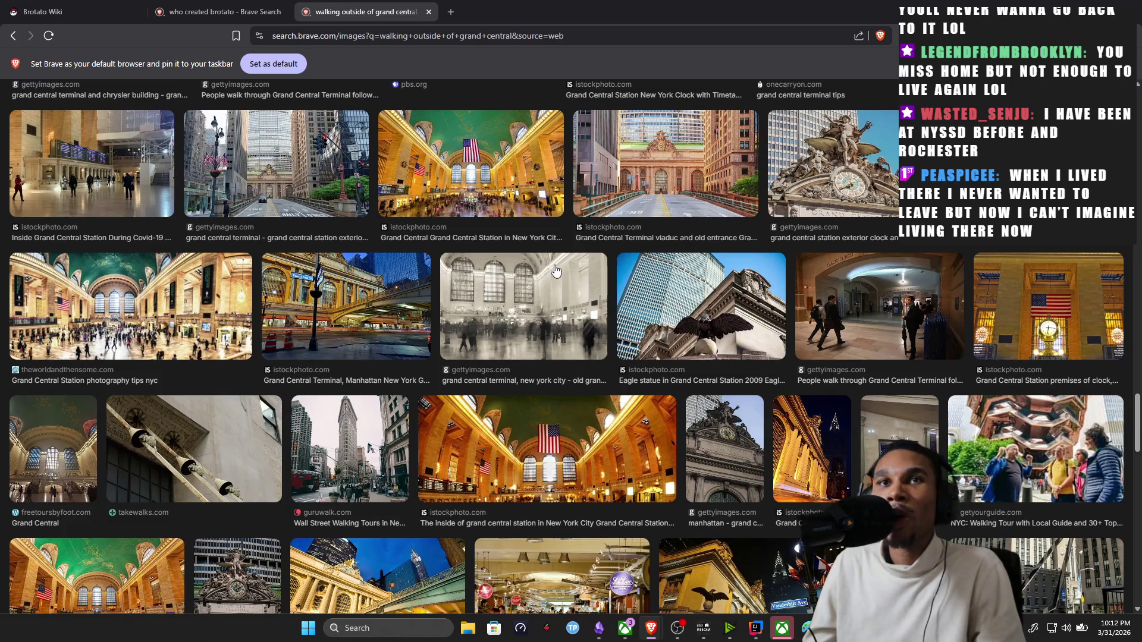
scroll(502, 426, down, 1)
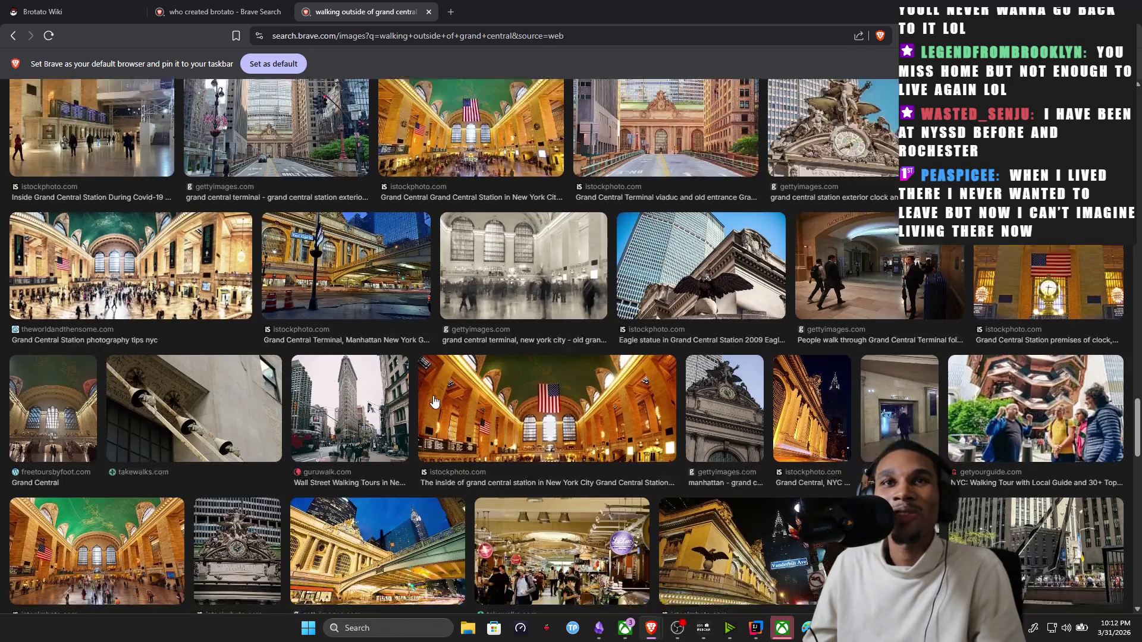
scroll(501, 288, down, 2)
scroll(488, 277, down, 2)
scroll(488, 277, down, 1)
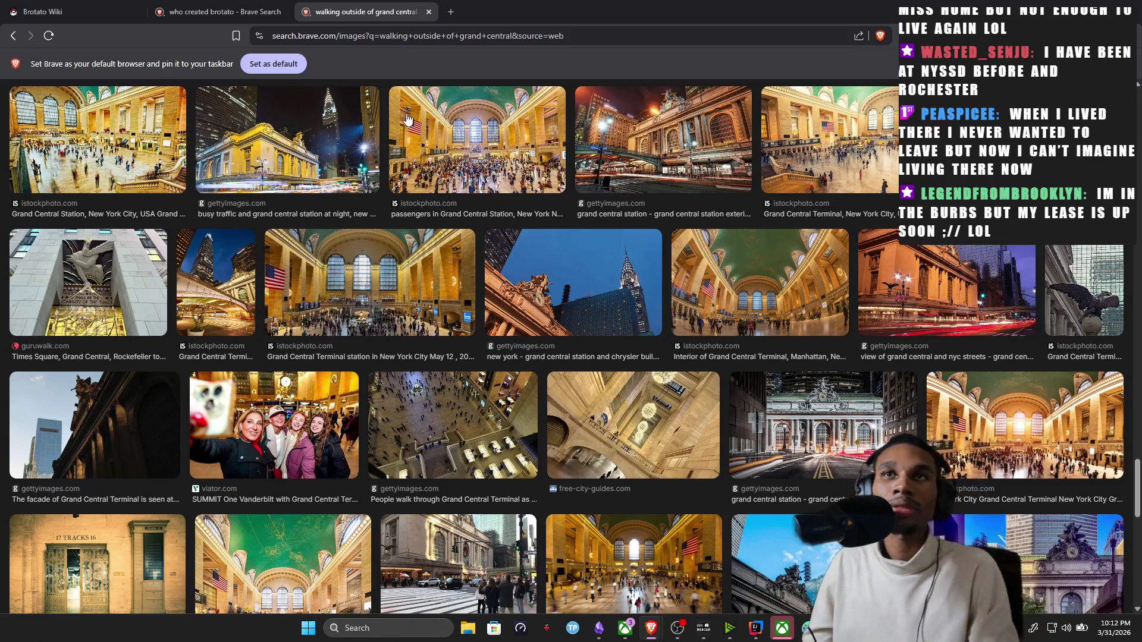
scroll(393, 106, down, 1)
scroll(396, 106, down, 2)
scroll(399, 108, down, 1)
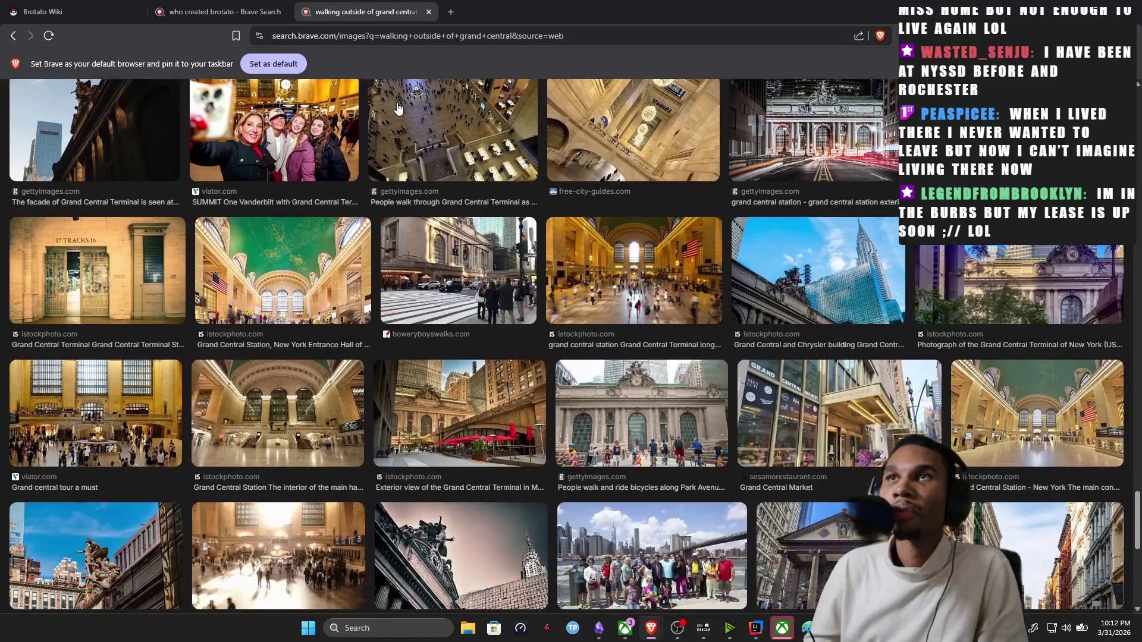
Search YouTube for 'walking outside of grand central for the first time' and open the Exploring Grand Central Terminal video.
click(449, 13)
text(youtueb)
key(Return)
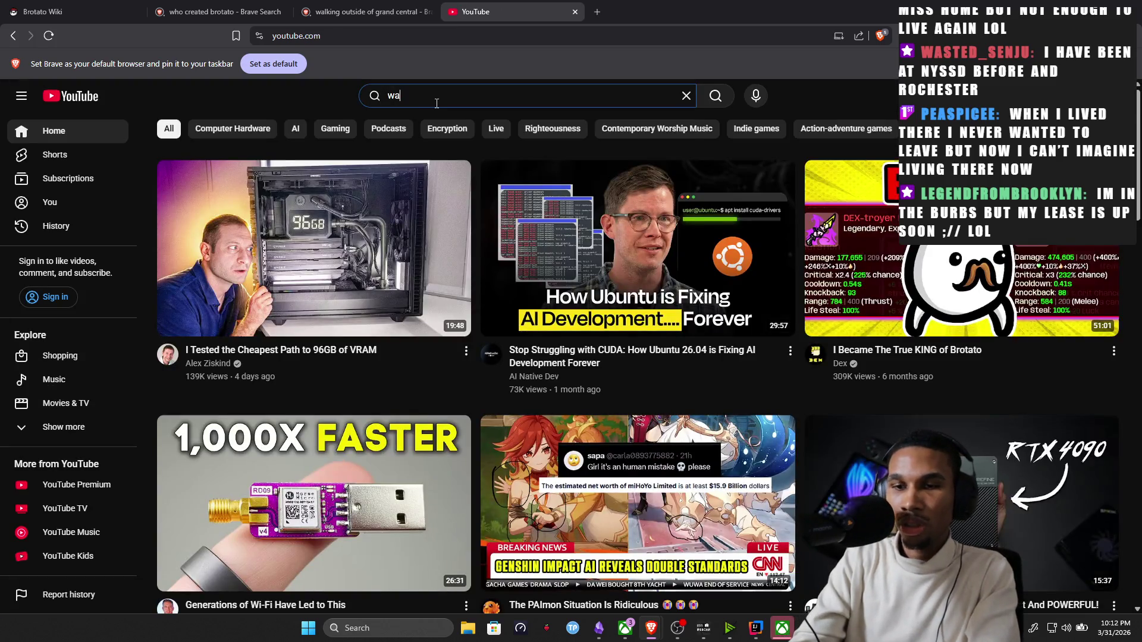
text(k)
key(BackSpace)
text(lking )
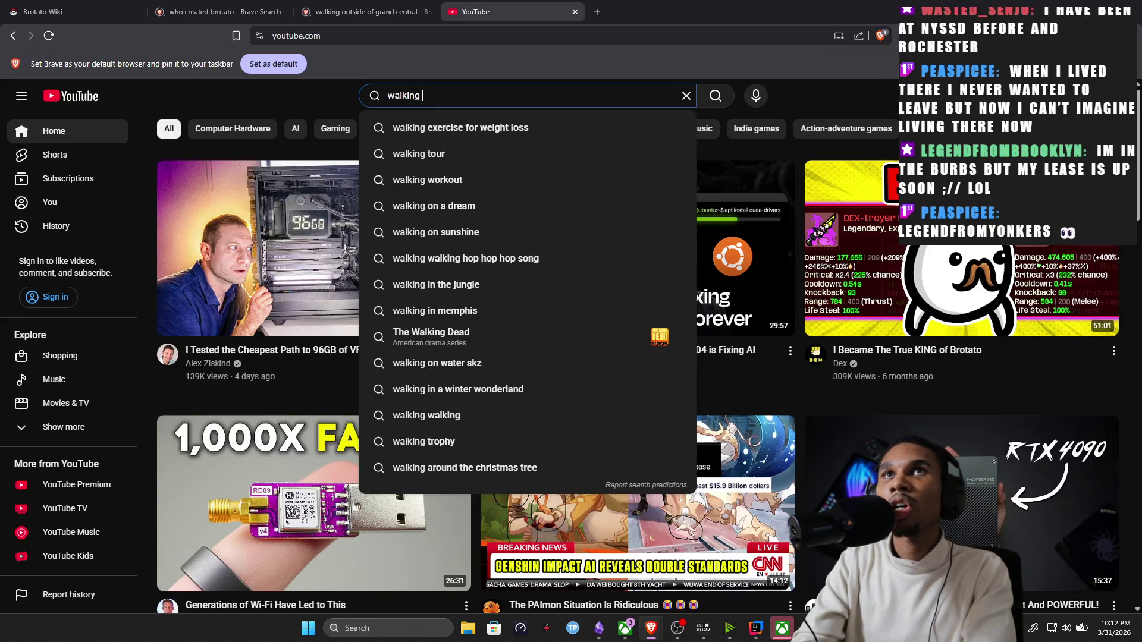
text(outside of )
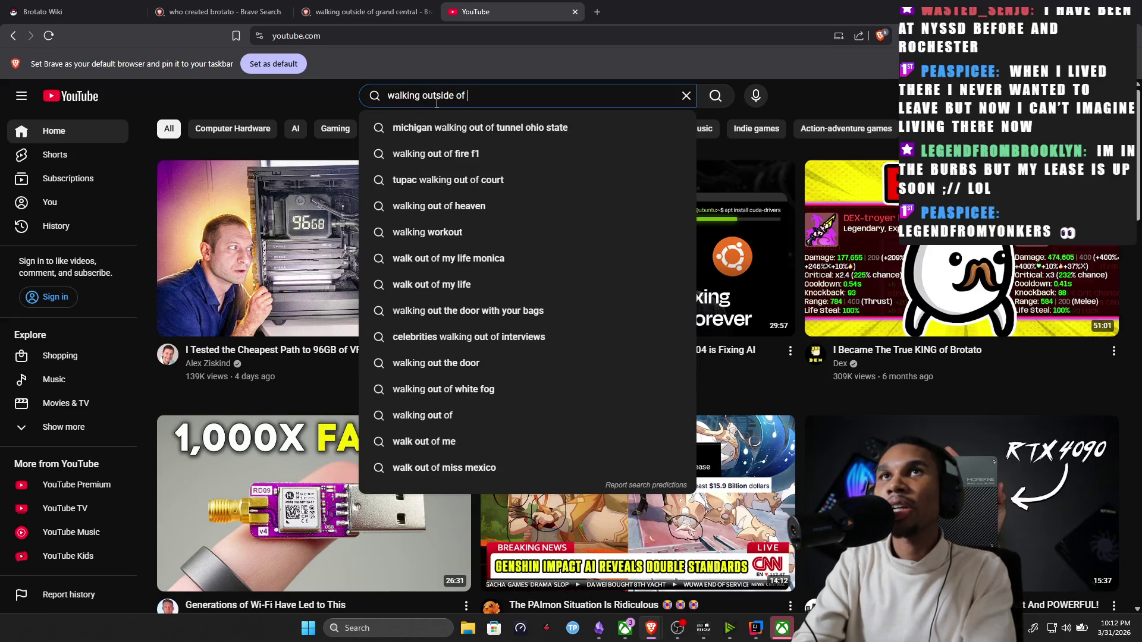
text(grand central)
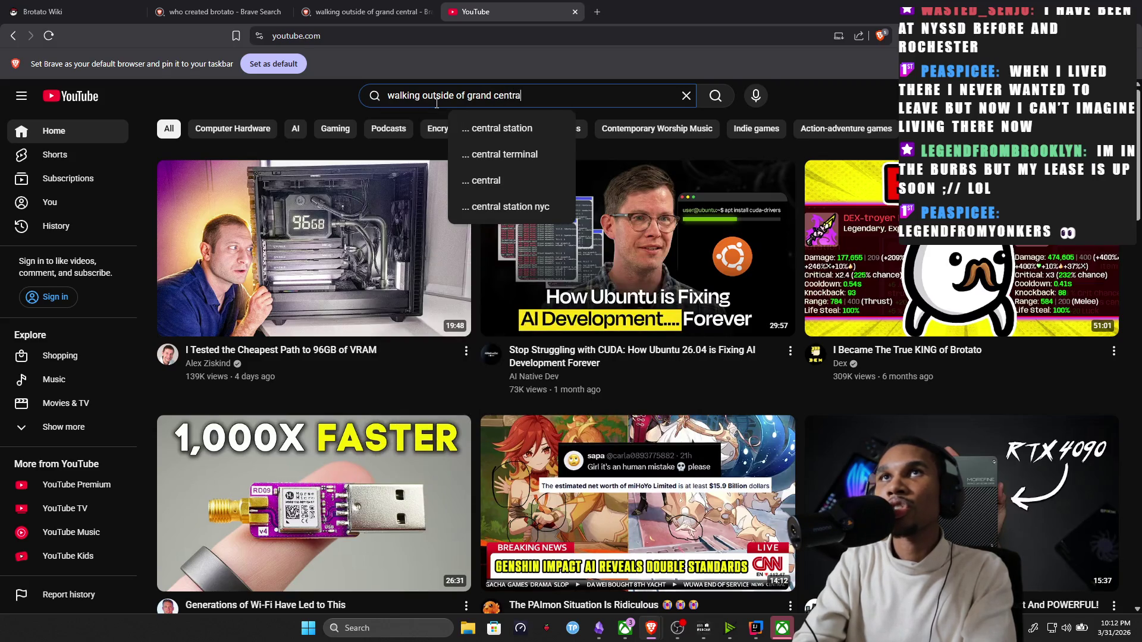
text( for the first time)
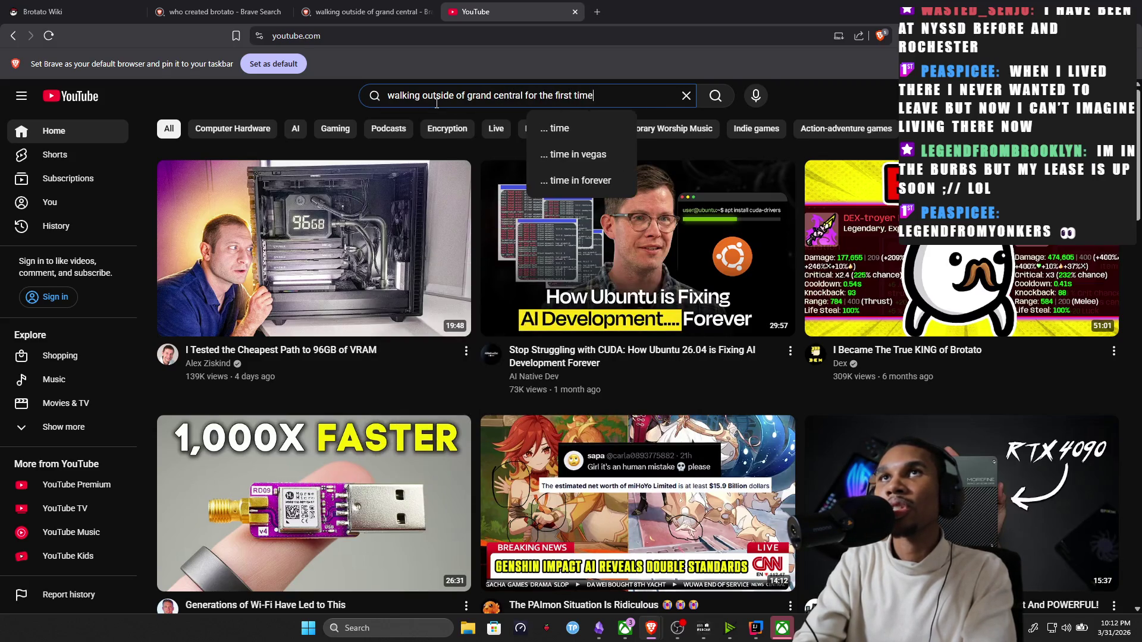
key(Return)
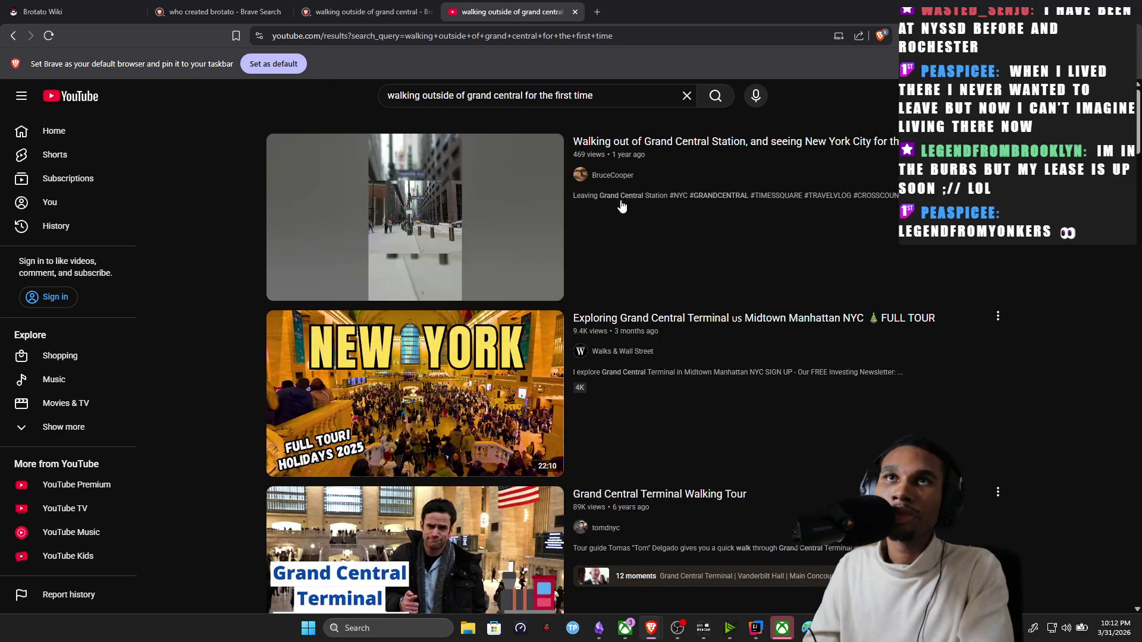
scroll(580, 250, down, 1)
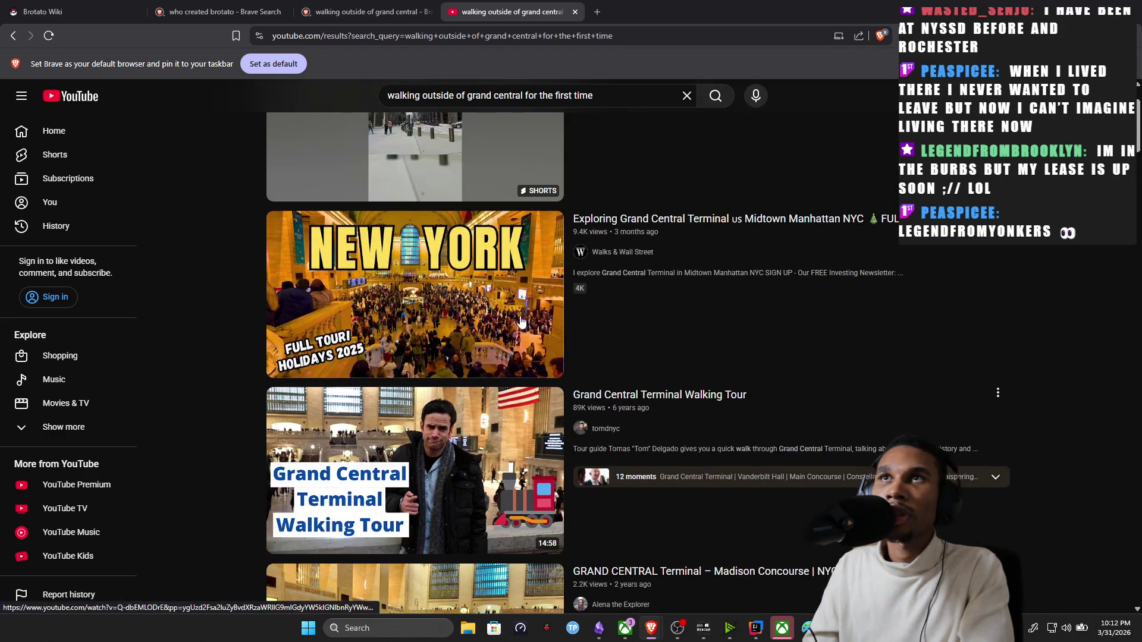
mouse_move(414, 393)
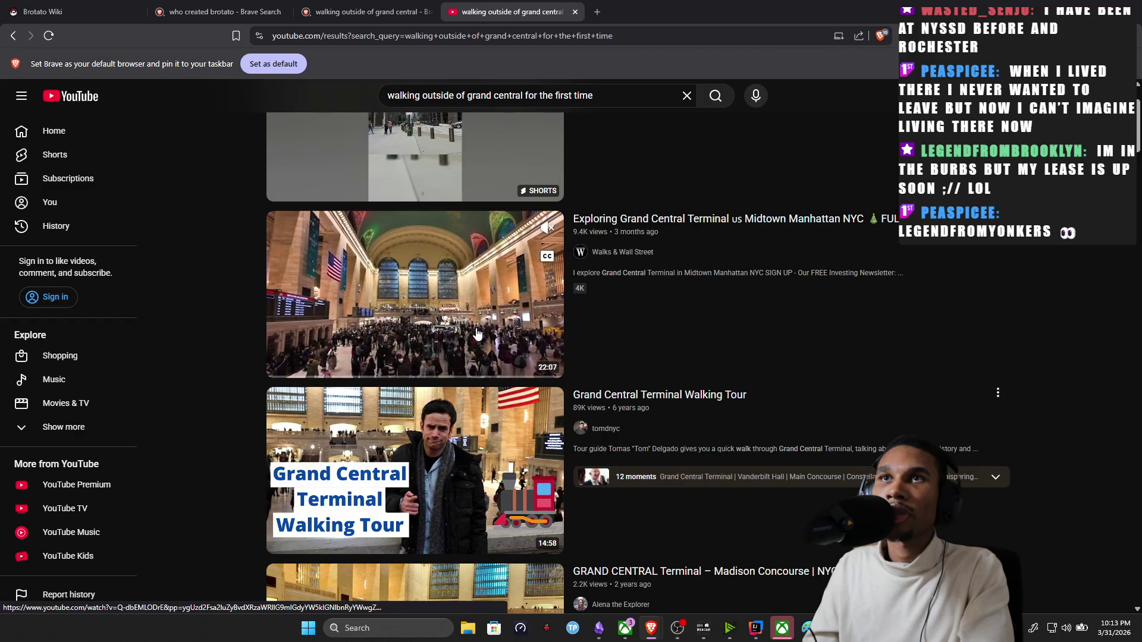
scroll(477, 335, down, 3)
scroll(477, 335, down, 2)
scroll(477, 335, down, 3)
scroll(480, 334, down, 2)
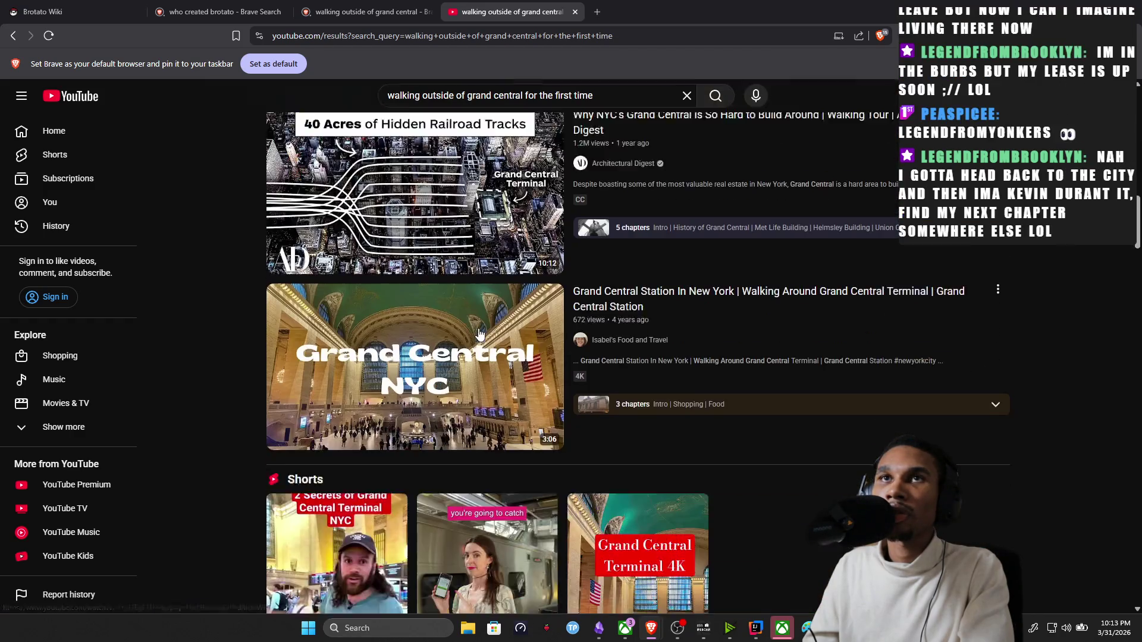
scroll(479, 335, up, 4)
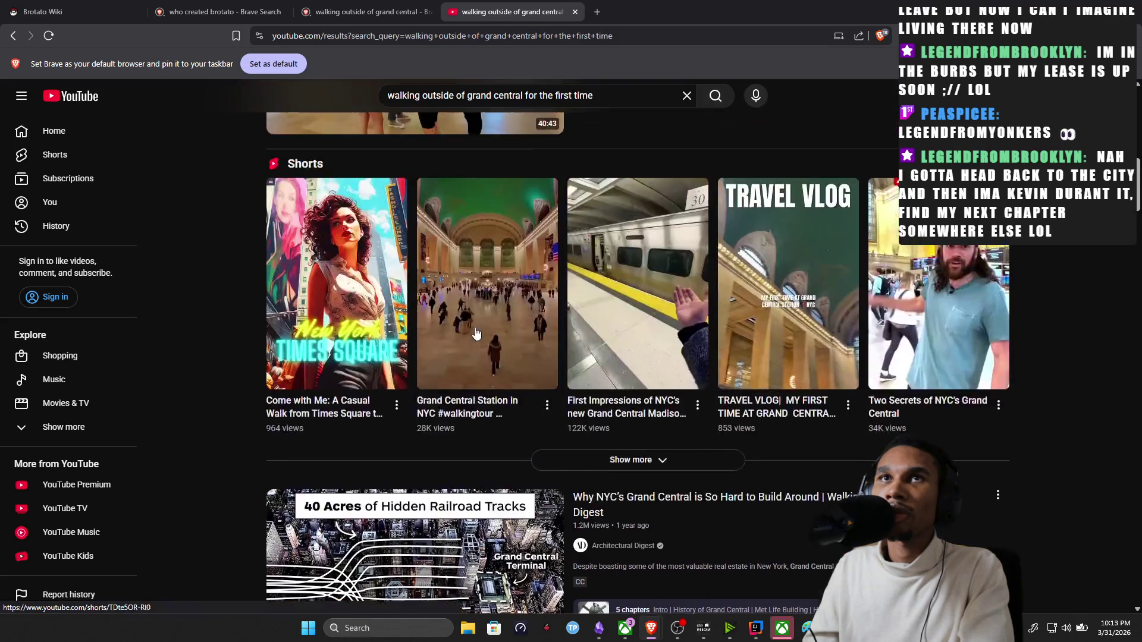
scroll(476, 332, up, 4)
scroll(454, 260, up, 3)
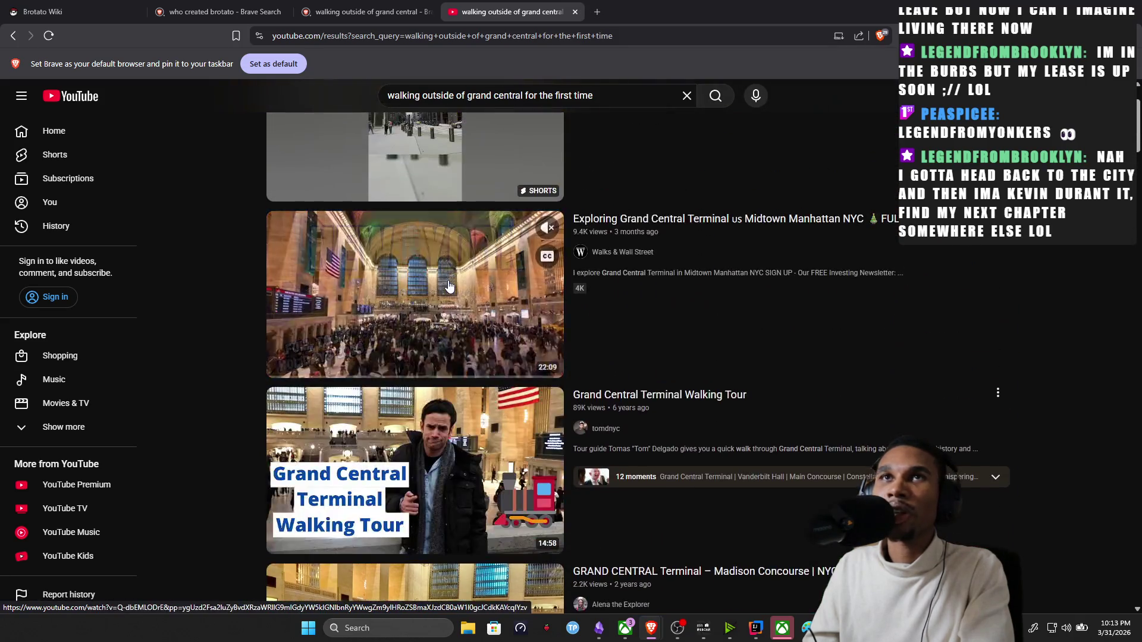
click(459, 284)
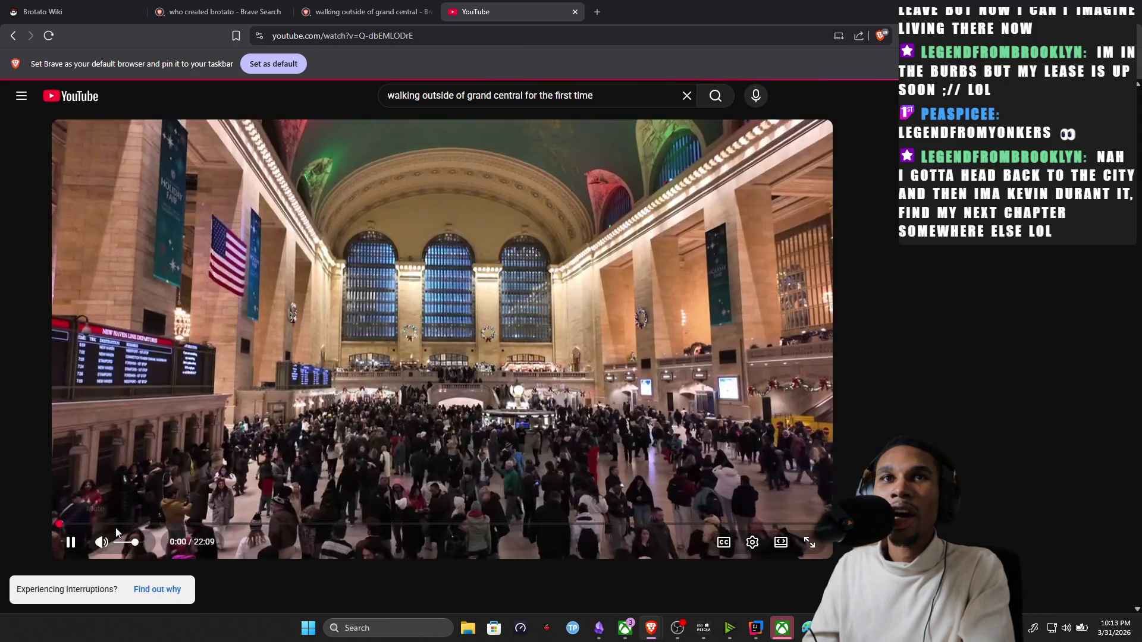
Play the tour from about 1:53, briefly checking the Paint sketch, then fast-forward at double speed.
click(124, 524)
click(106, 414)
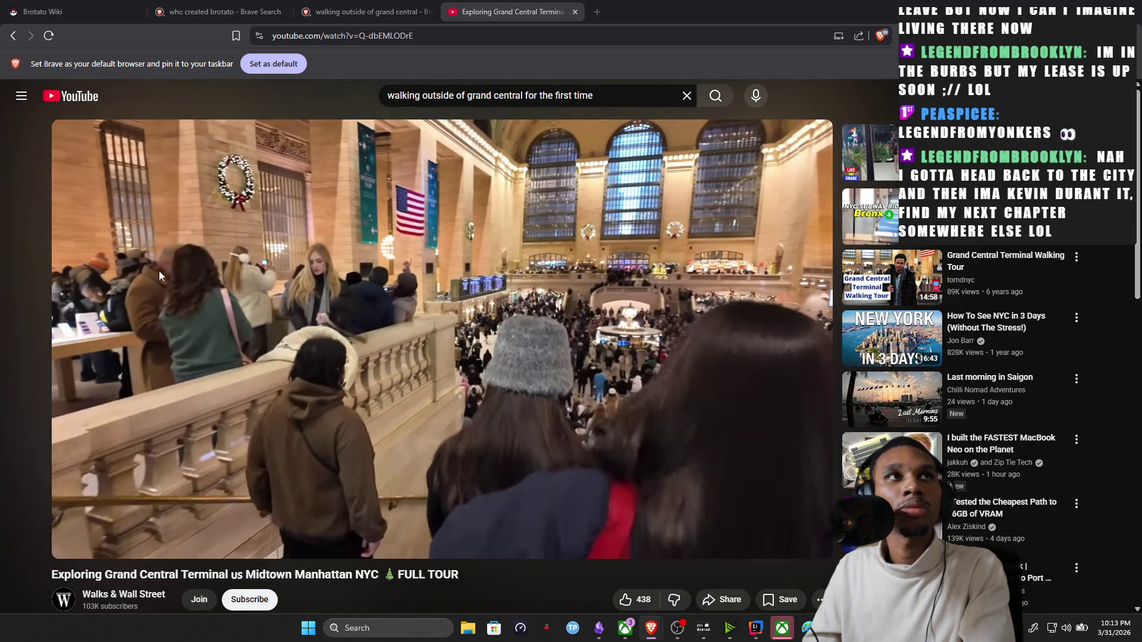
click(372, 268)
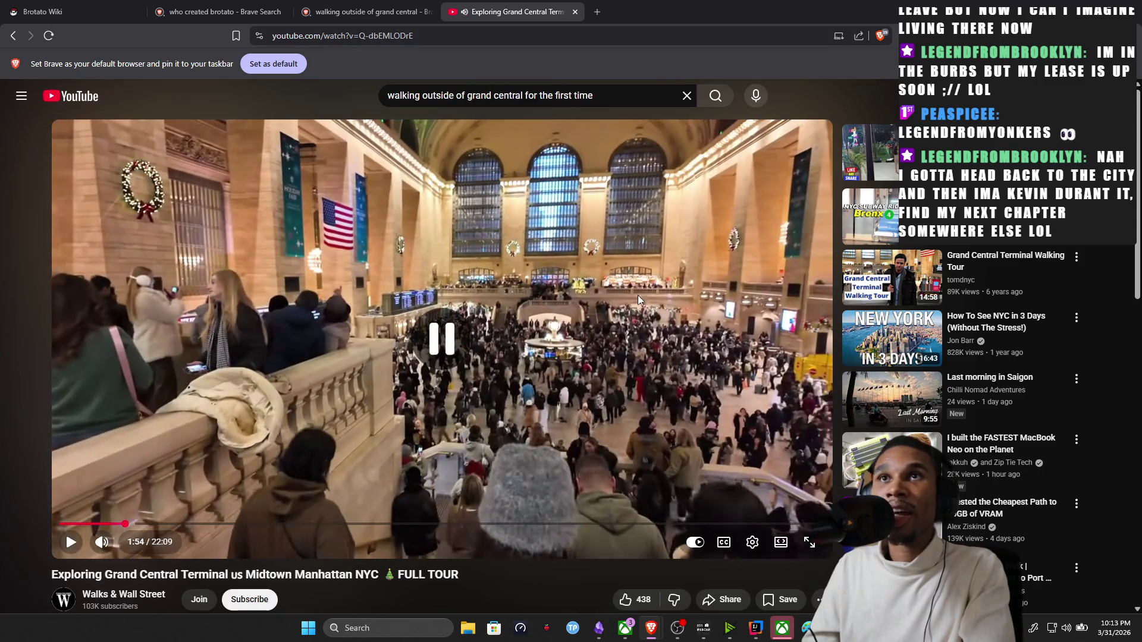
key(alt+Tab)
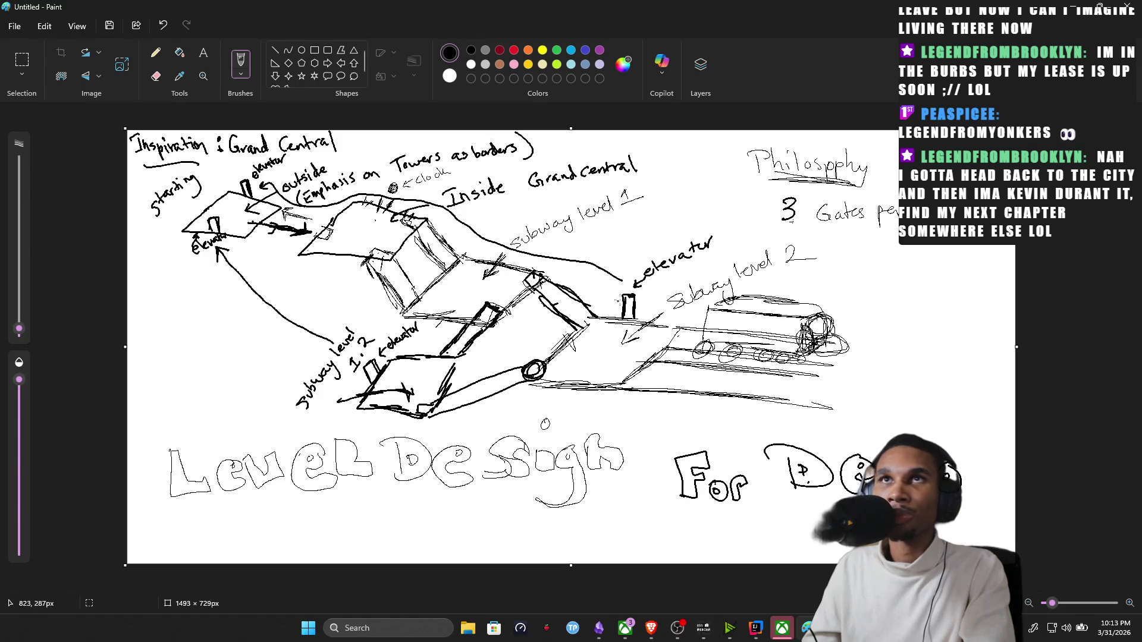
key(alt+Tab)
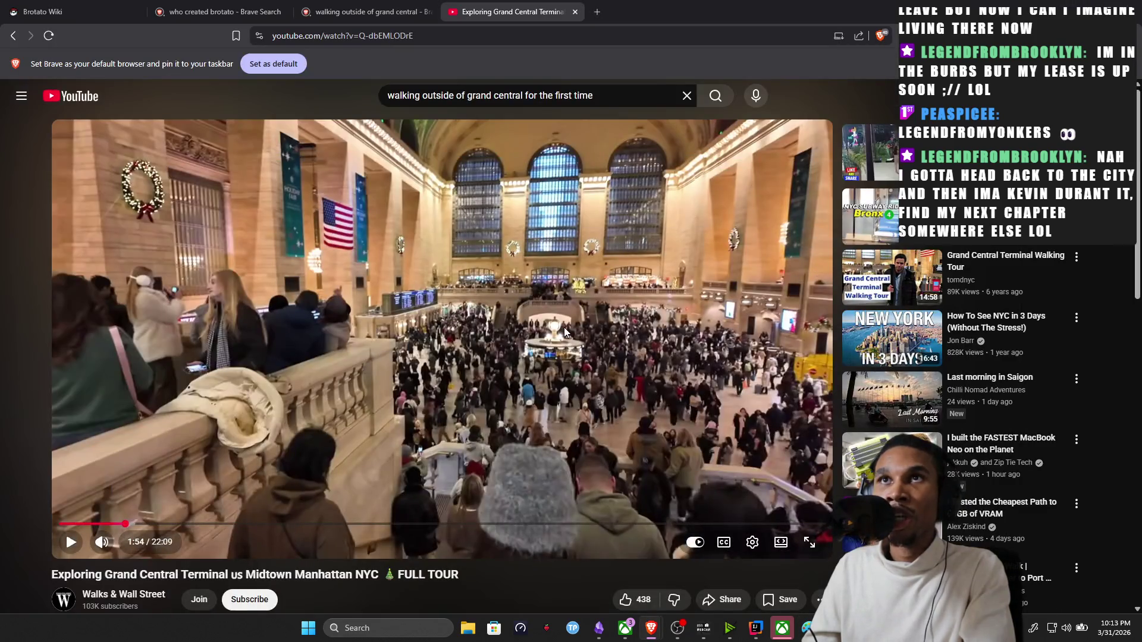
click(564, 328)
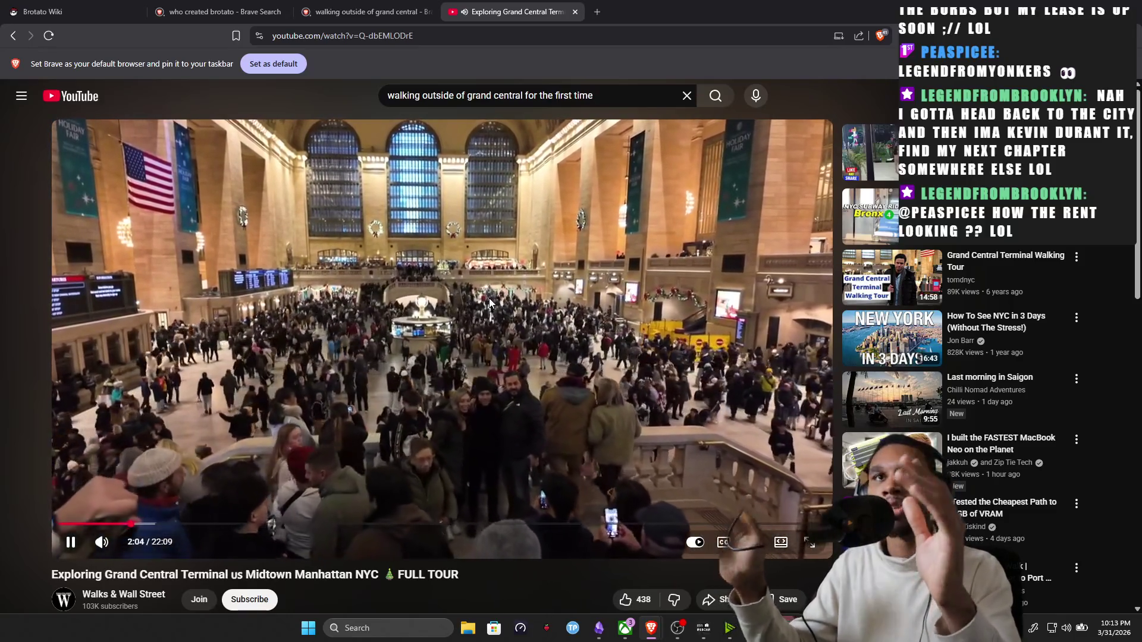
click(475, 337)
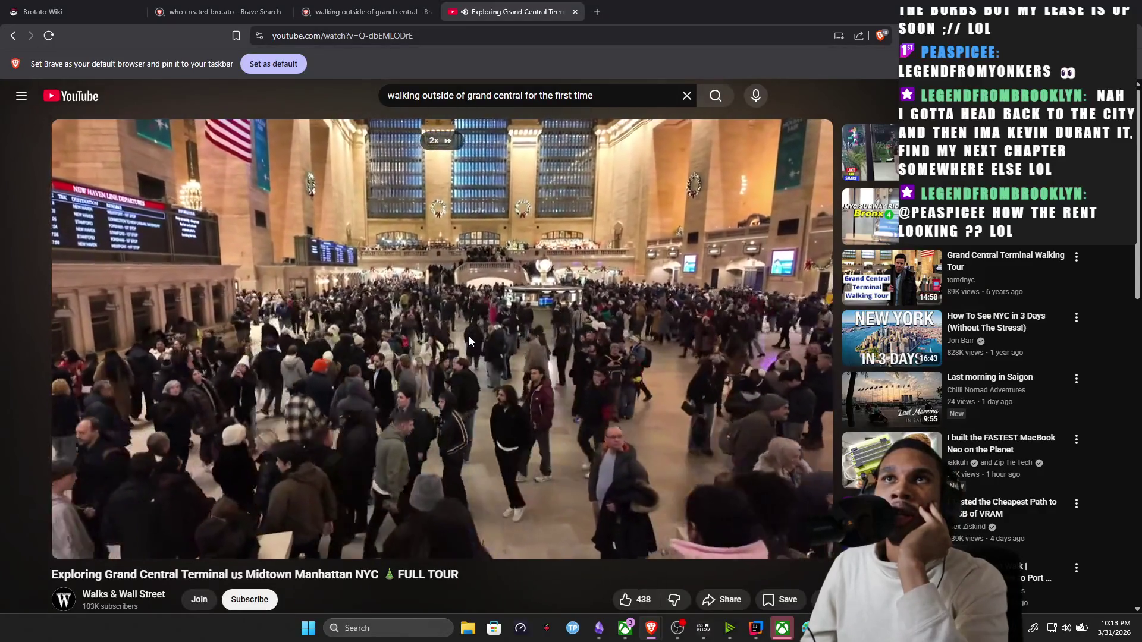
Skip the tour ahead through the corridor and Transit Museum scenes around 3:41–4:17.
drag(147, 525, 168, 526)
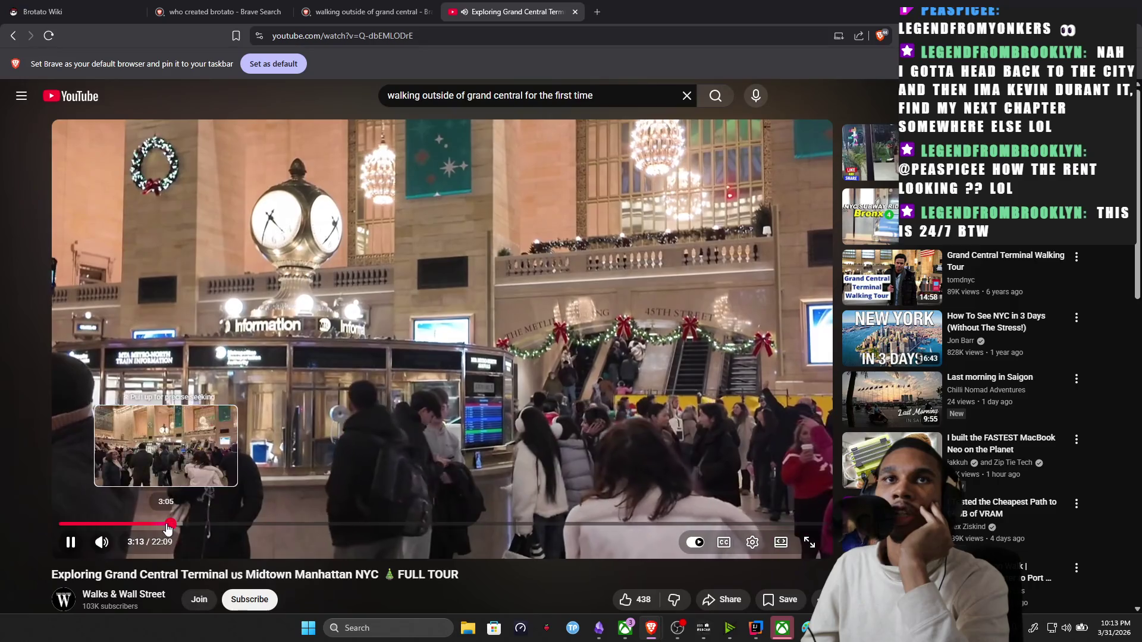
click(188, 526)
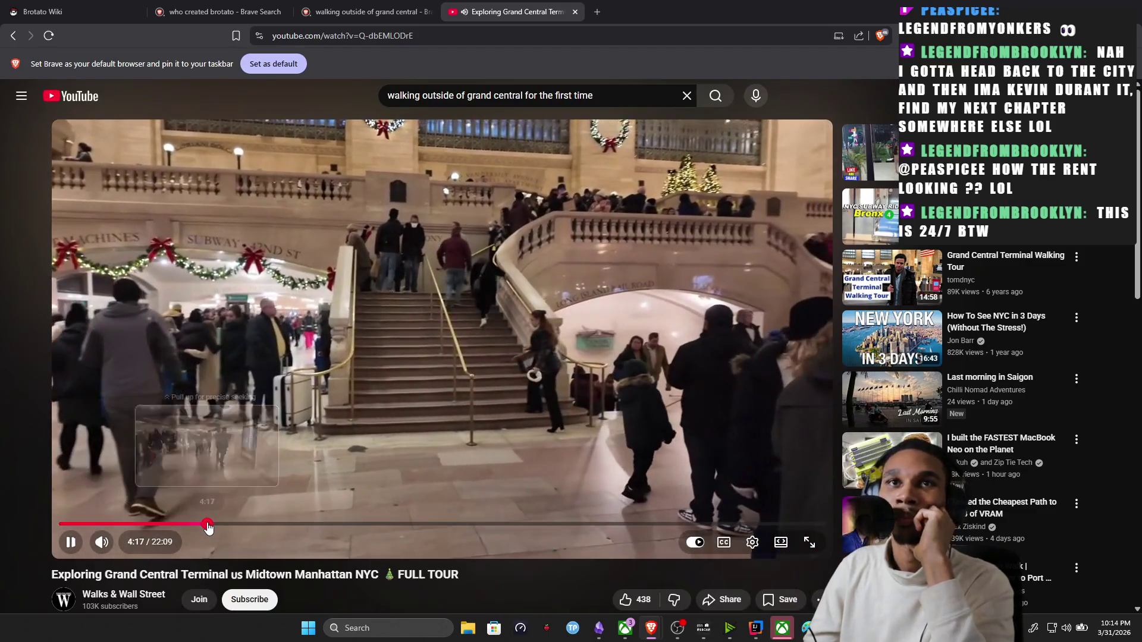
click(207, 526)
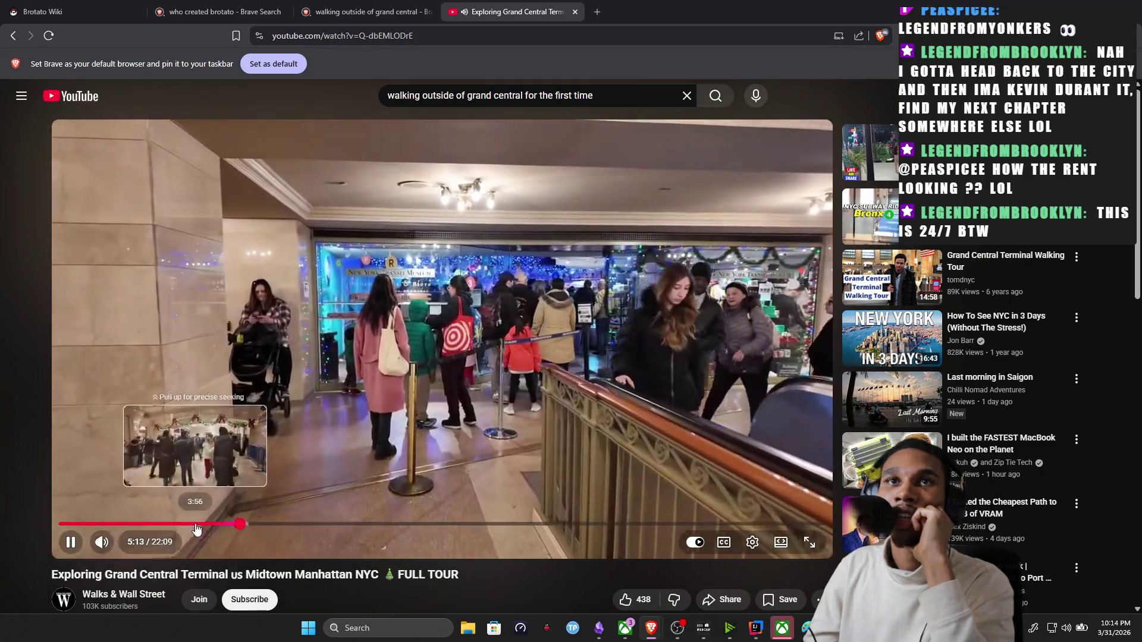
click(196, 526)
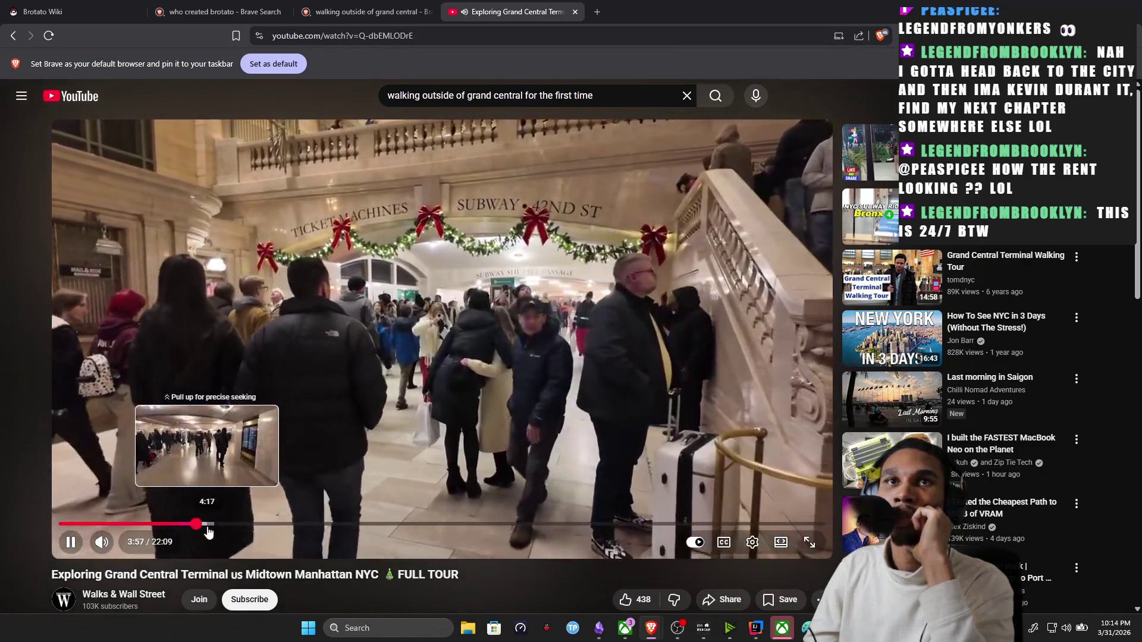
click(207, 526)
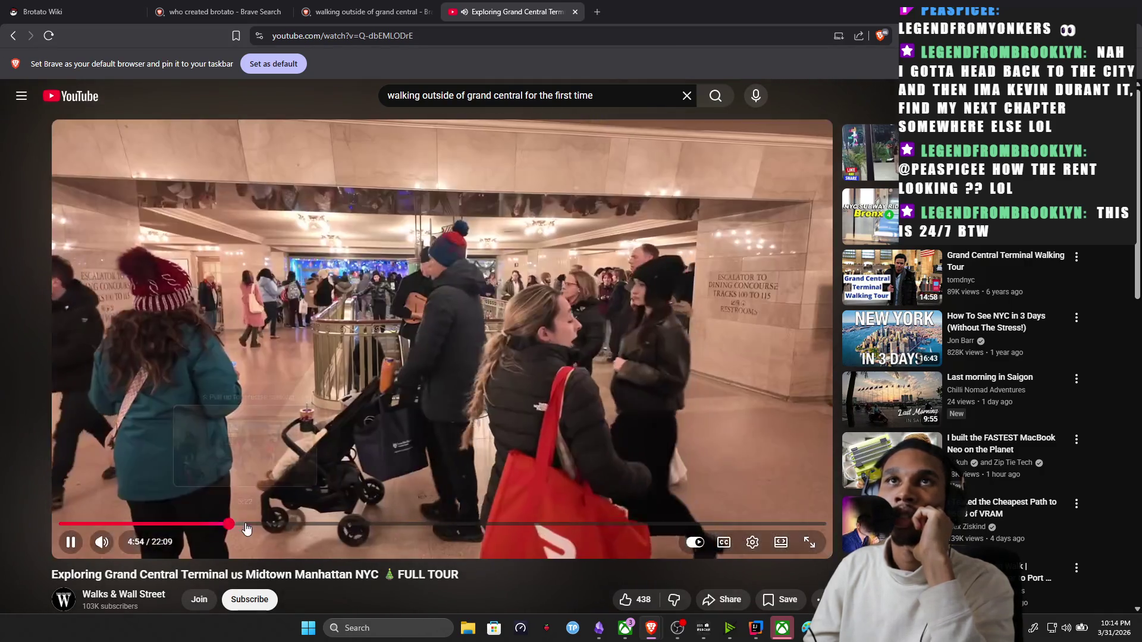
click(249, 525)
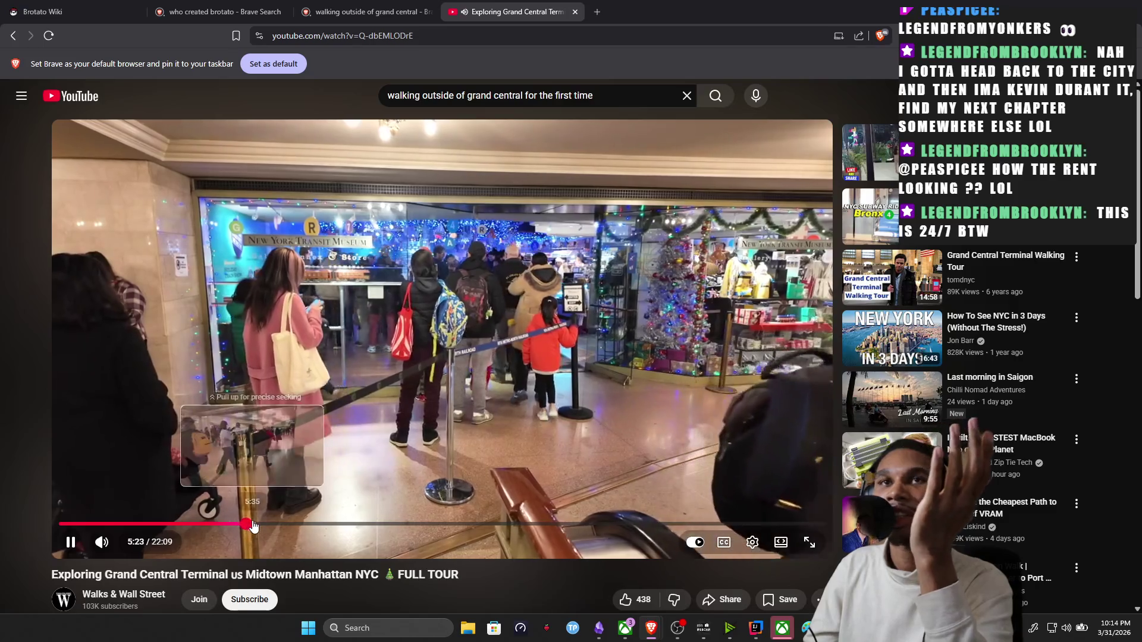
click(256, 526)
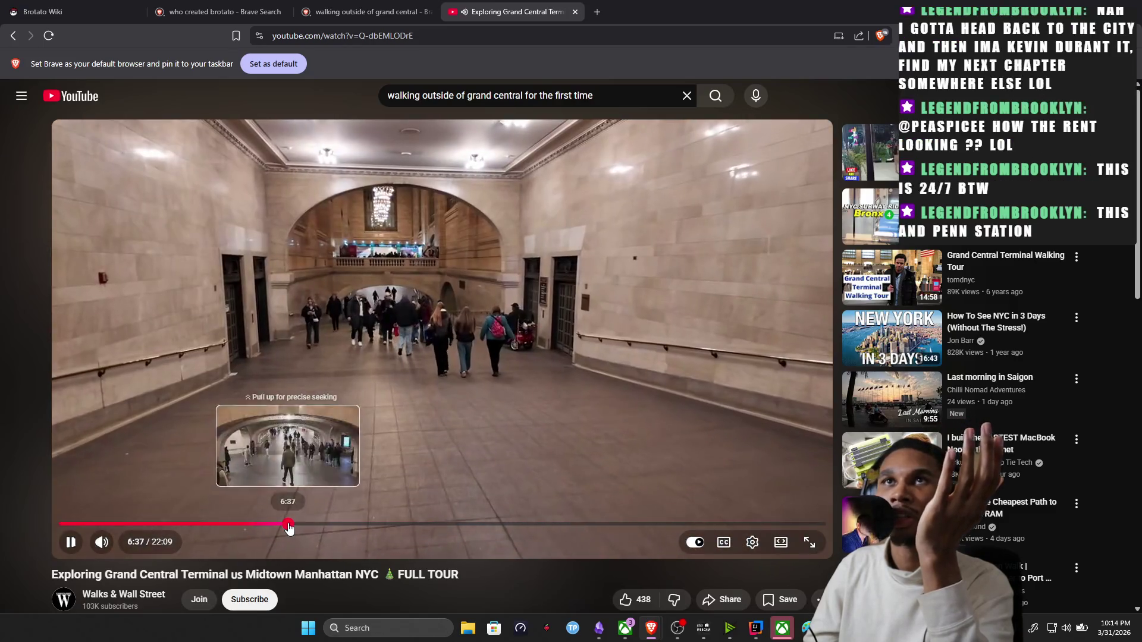
Skip past the arched halls and West Restrooms to the food hall near 9:13 and pause there.
click(288, 526)
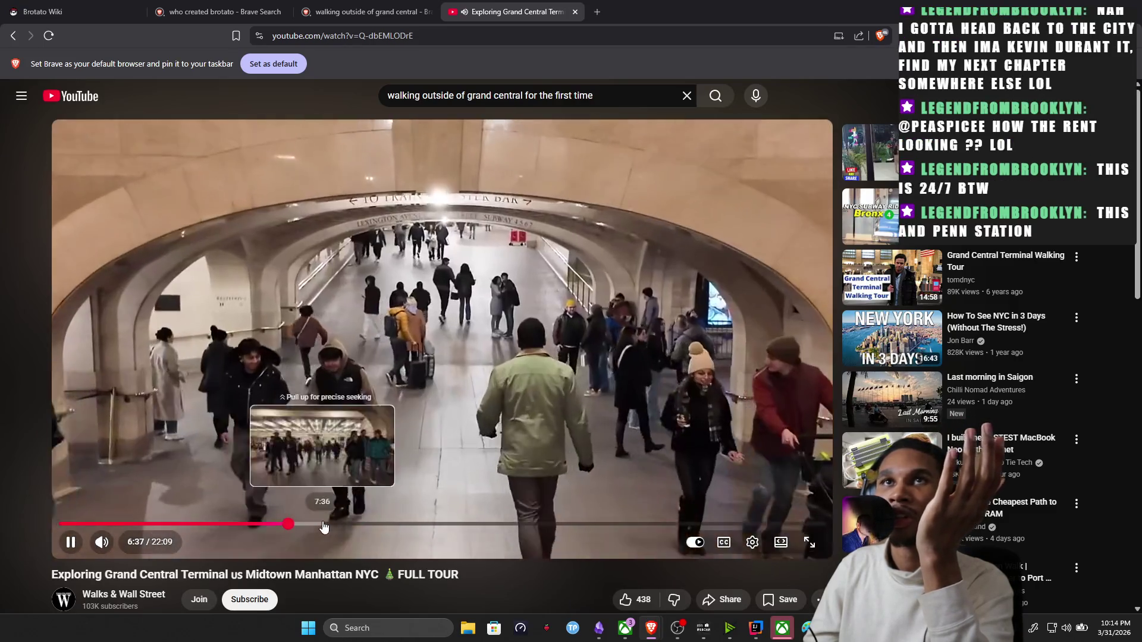
click(317, 526)
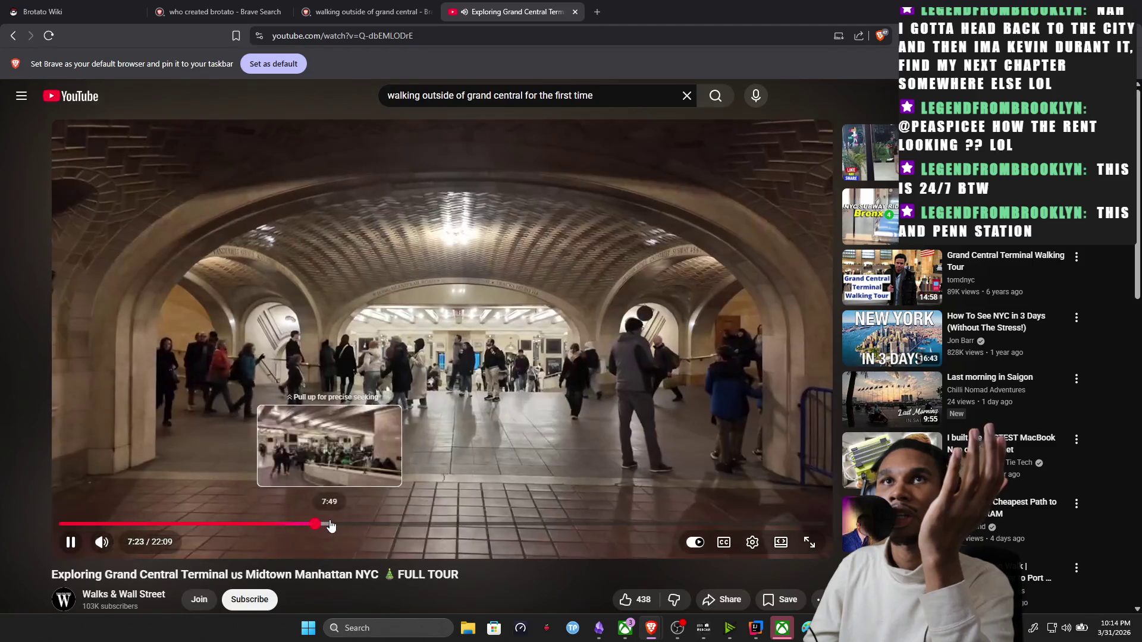
click(346, 526)
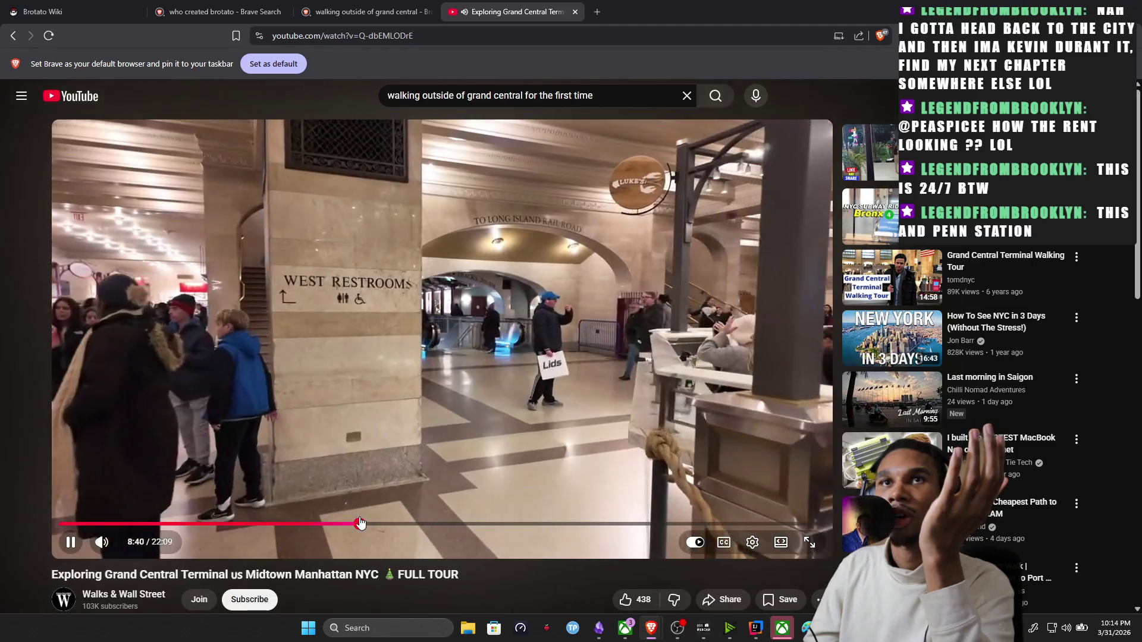
click(365, 525)
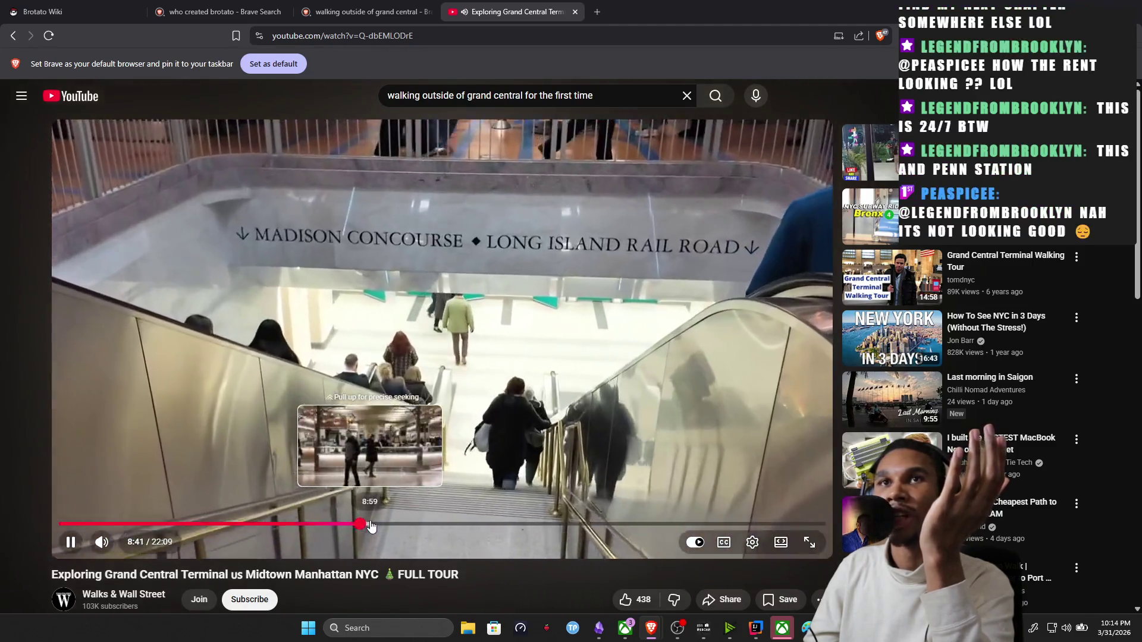
click(370, 525)
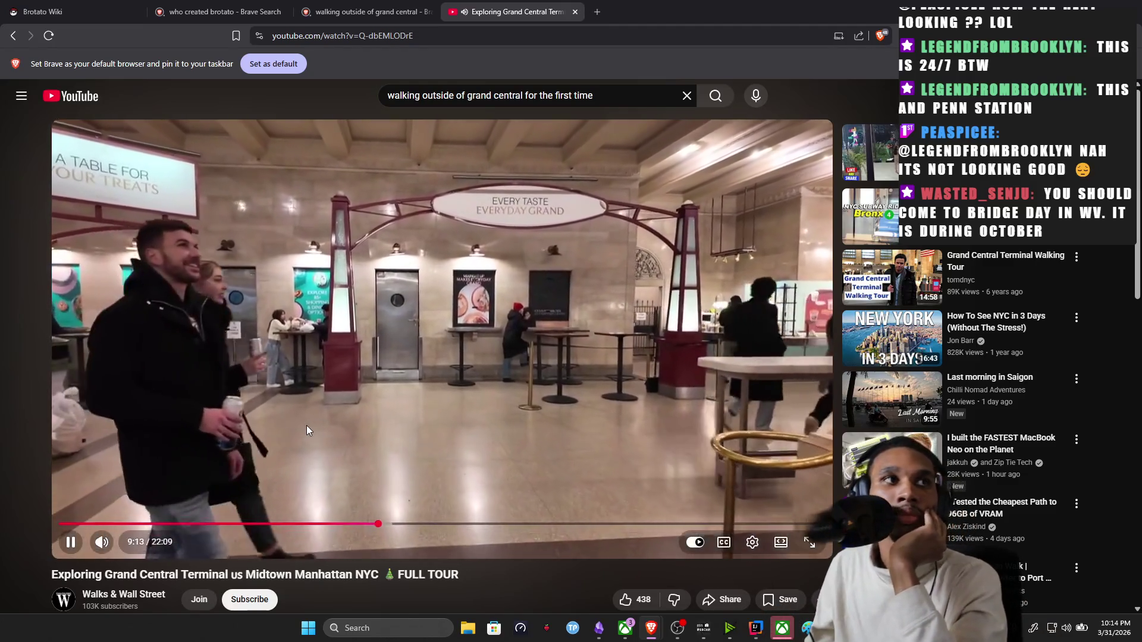
click(377, 338)
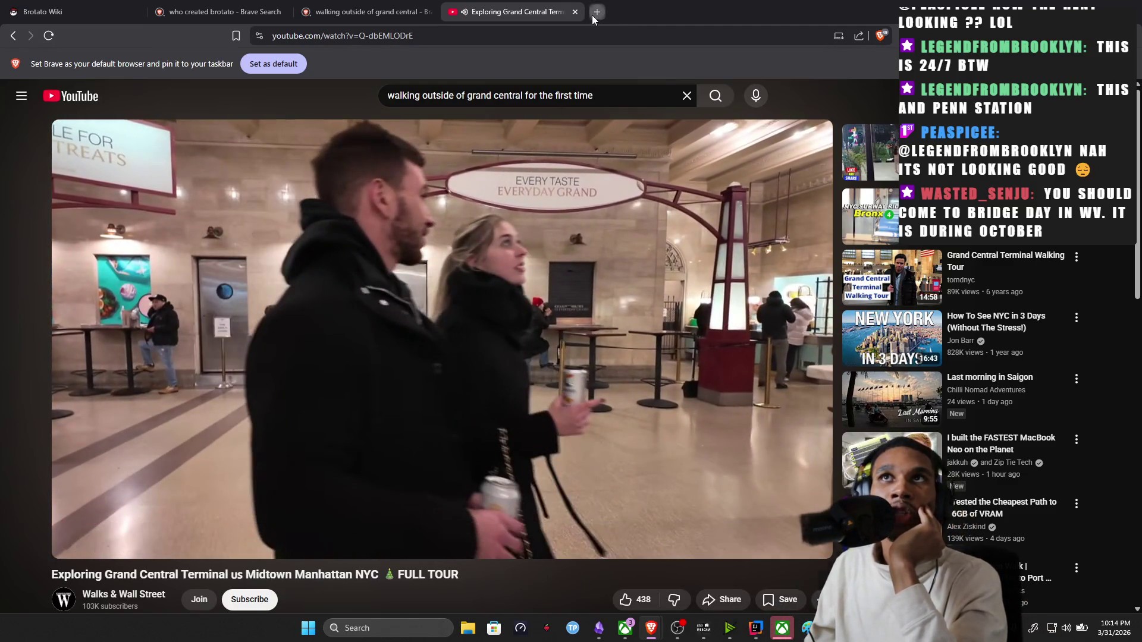
Search 'bridge day west virginia' in a new tab, open officialbridgeday.com and dismiss its newsletter popup.
click(594, 12)
text(bridghe)
key(BackSpace)
key(BackSpace)
text(e)
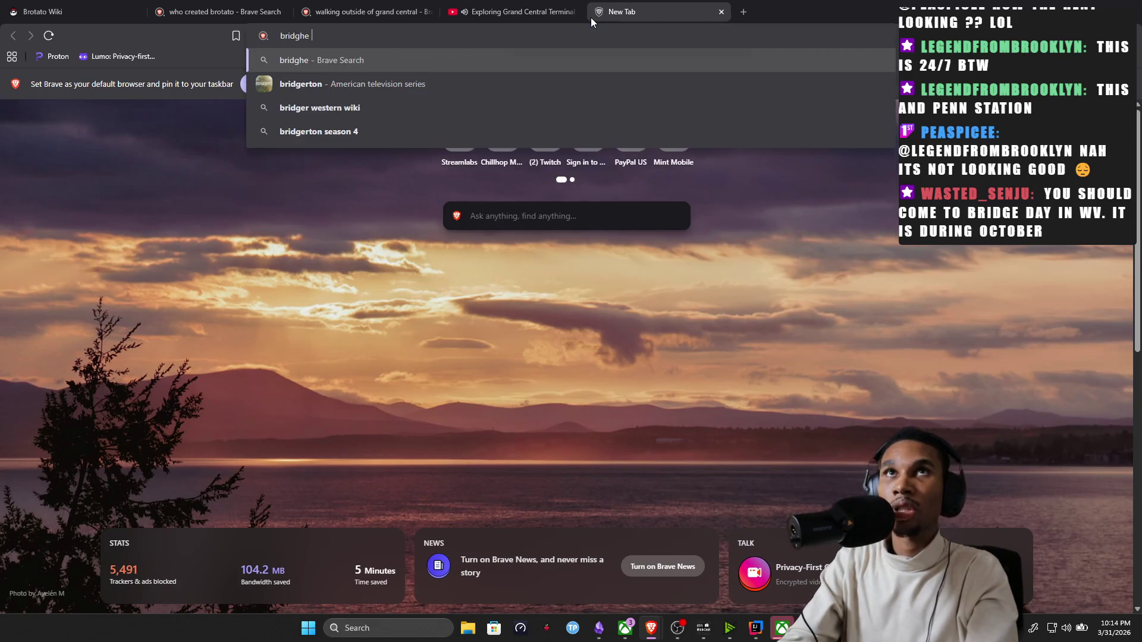
text( day west)
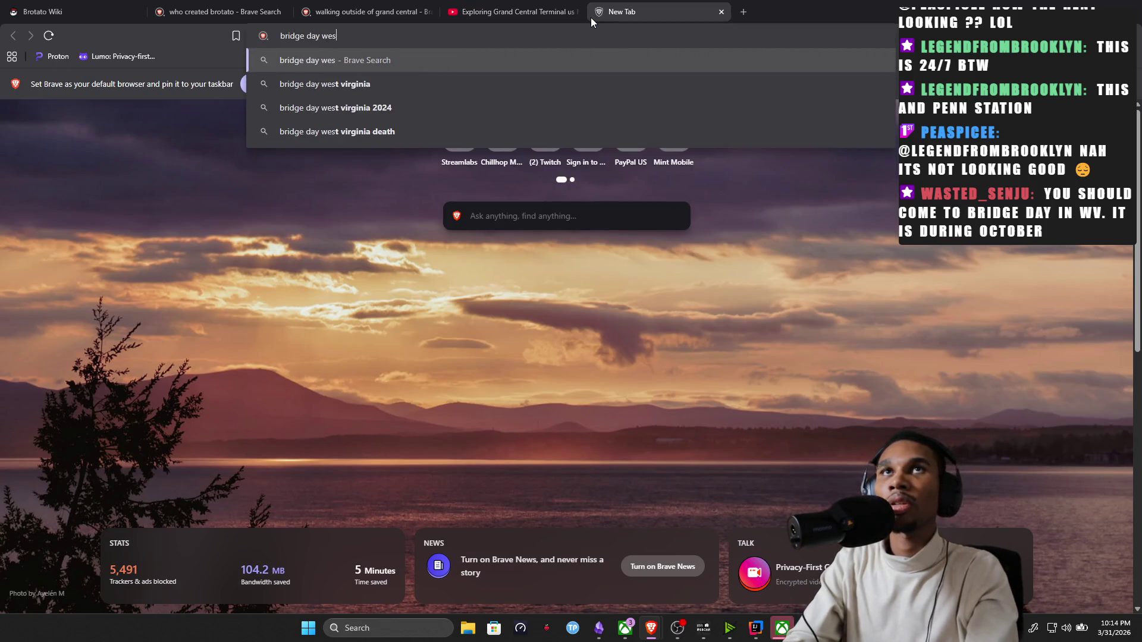
key(BackSpace)
key(BackSpace)
text(ginia)
key(Return)
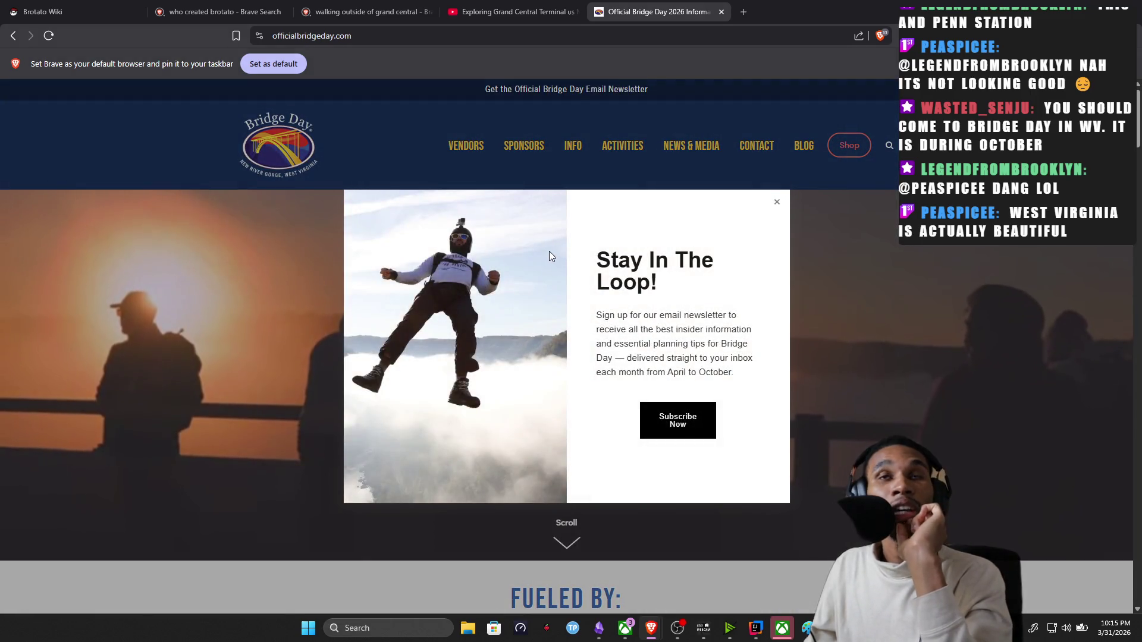
scroll(526, 461, down, 2)
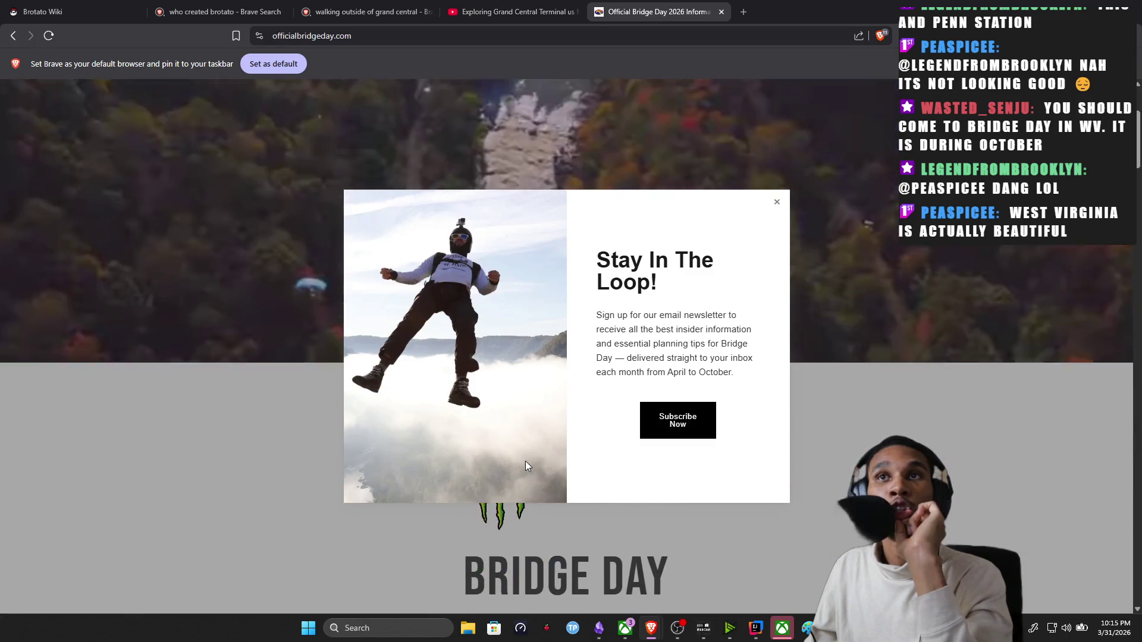
scroll(526, 465, down, 3)
scroll(530, 416, up, 2)
click(777, 202)
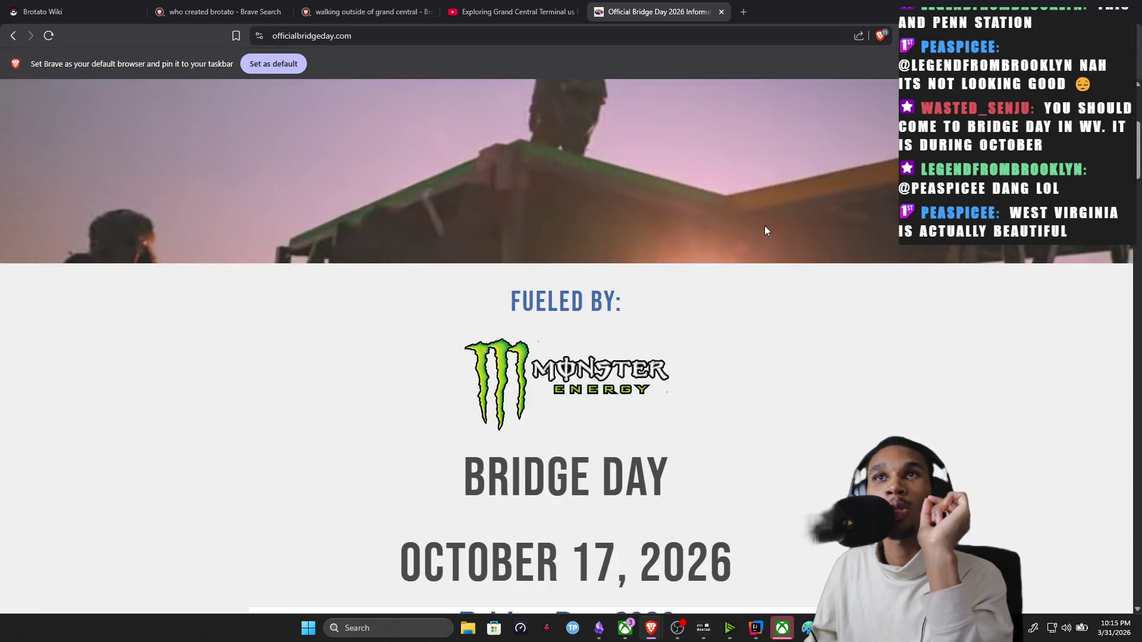
scroll(764, 228, down, 3)
scroll(749, 313, down, 2)
scroll(745, 314, down, 3)
scroll(743, 316, down, 4)
scroll(742, 319, down, 3)
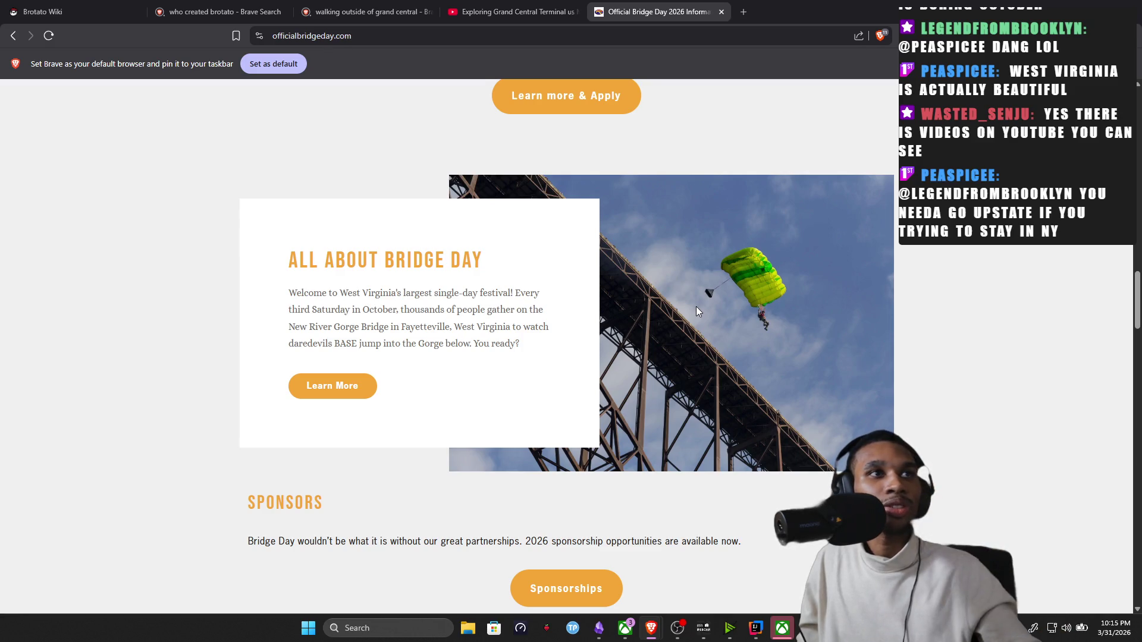
Return to the Grand Central tour tab and resume it from the food hall scene just past 9:15.
click(490, 12)
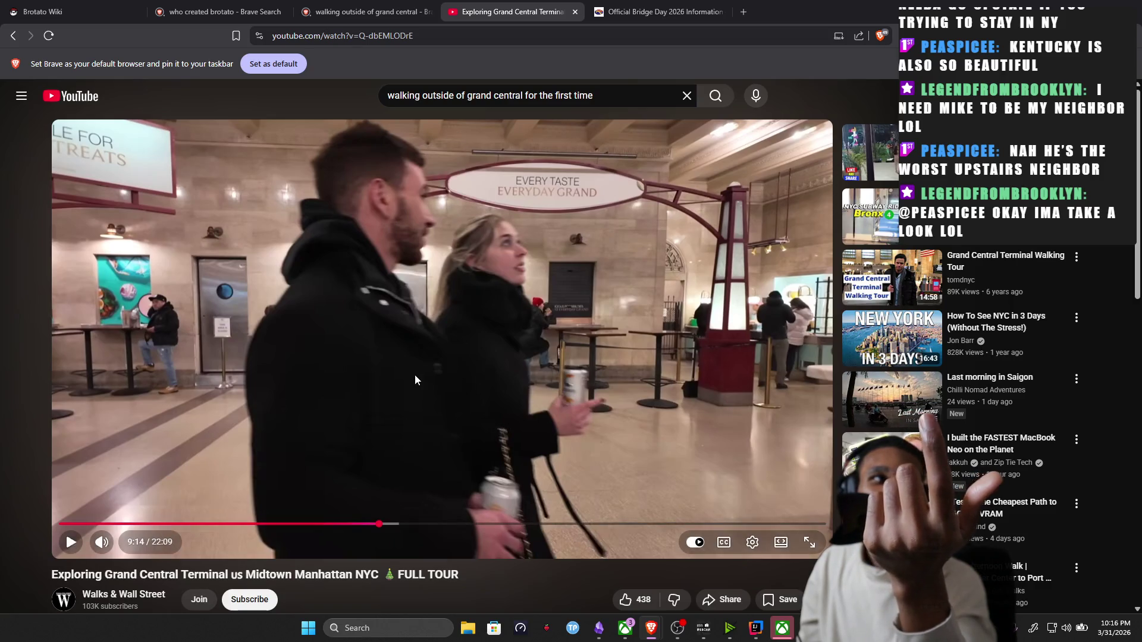
click(559, 362)
click(561, 358)
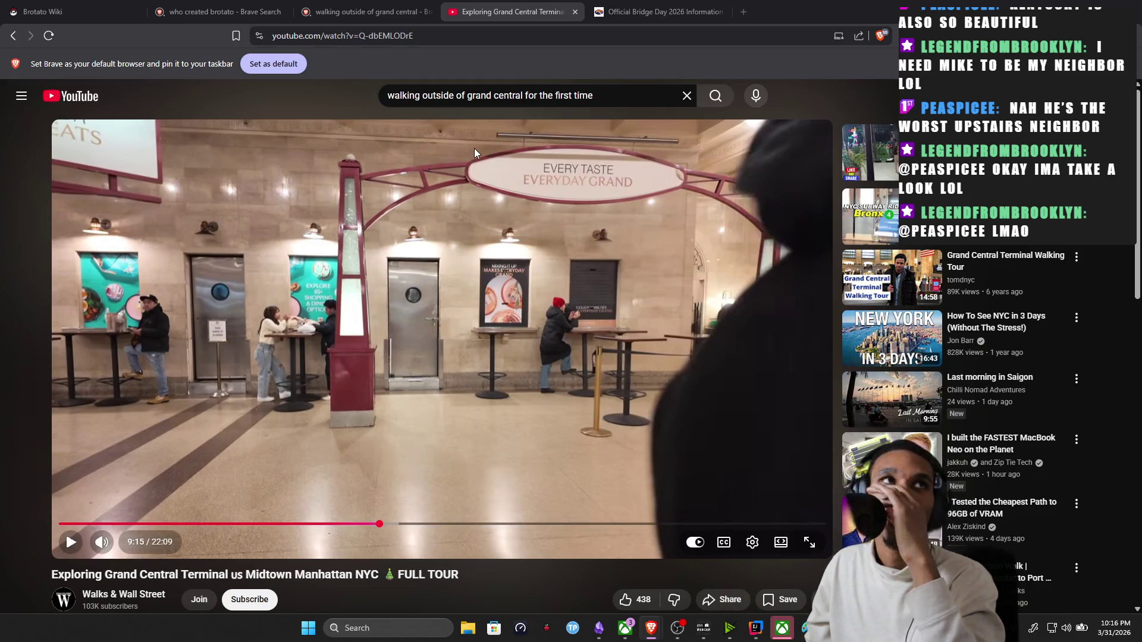
click(511, 338)
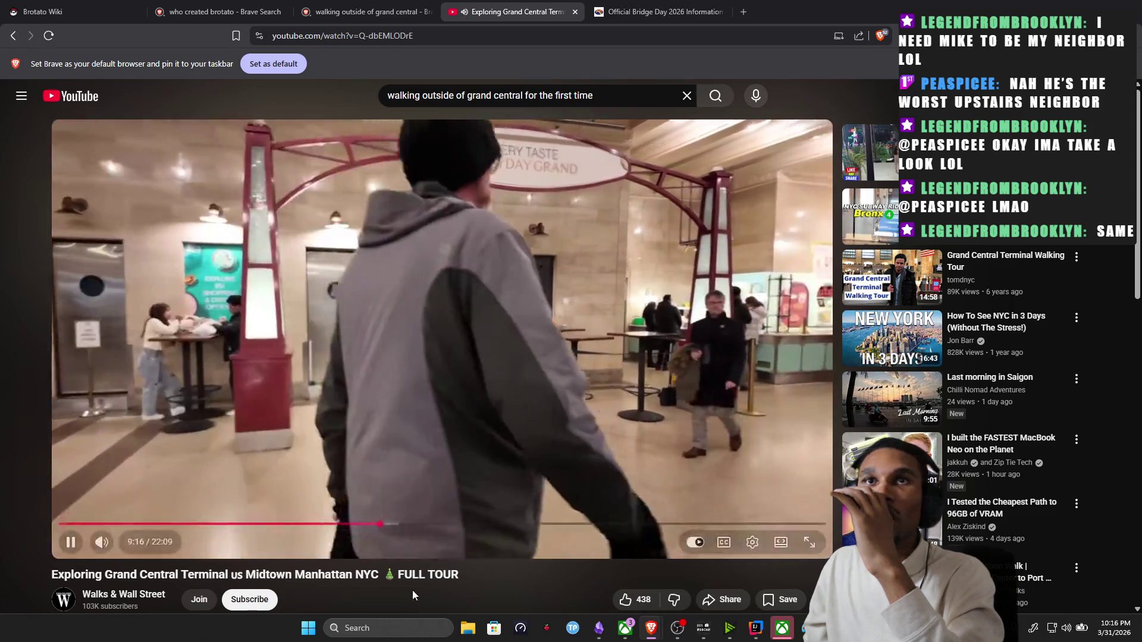
Scrub the tour ahead to the street scene around 14:30 and pause near 14:35.
drag(421, 524, 463, 526)
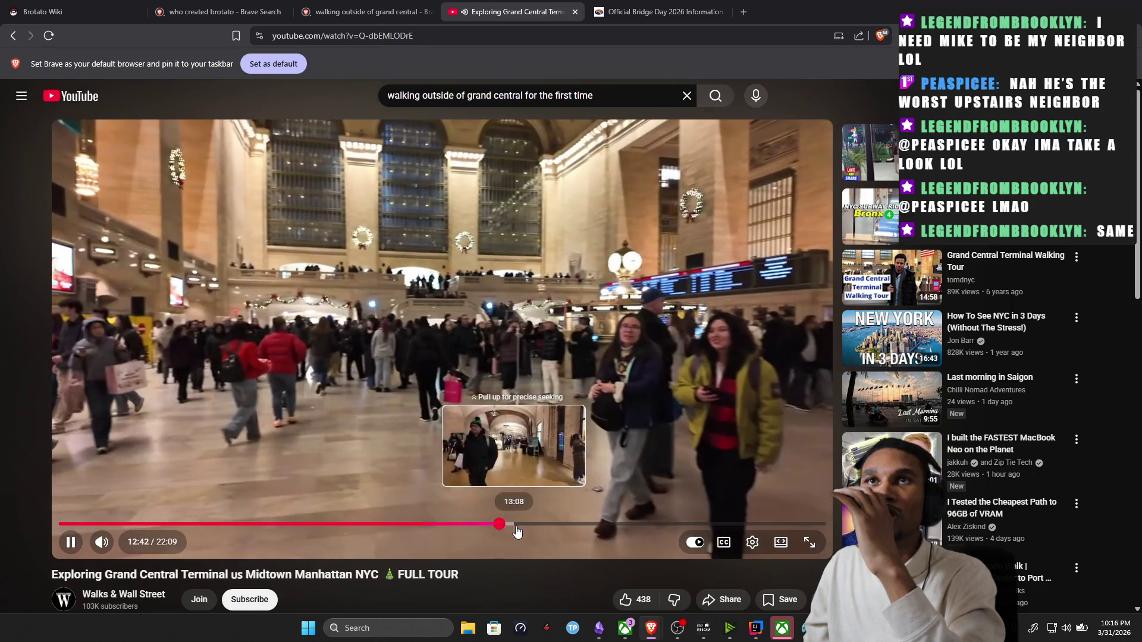
drag(462, 527, 570, 526)
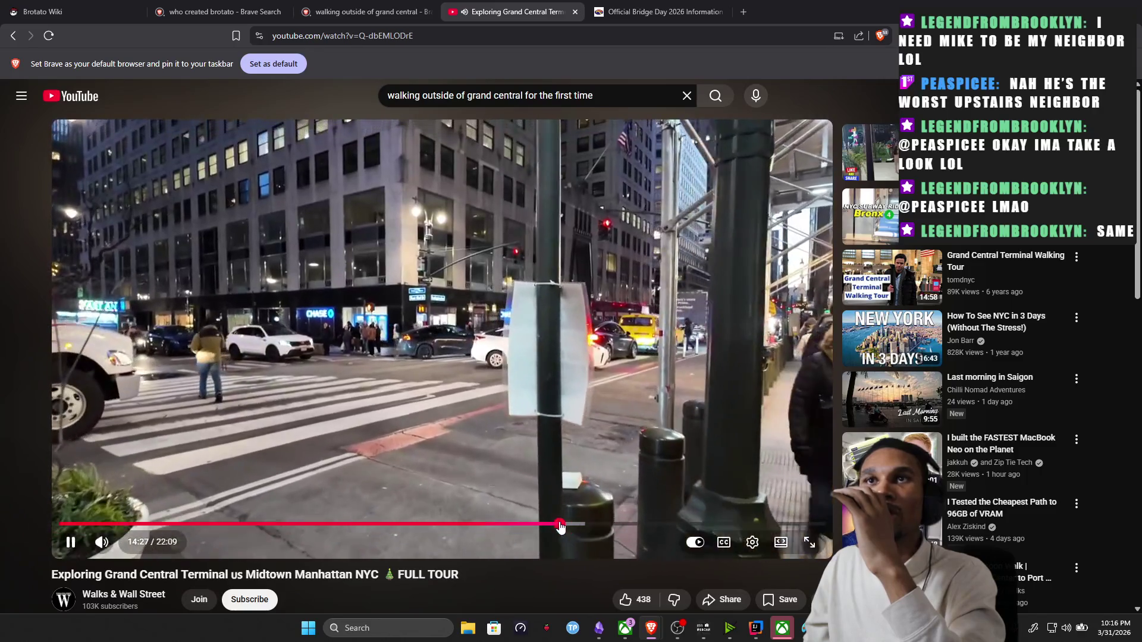
drag(570, 527, 550, 530)
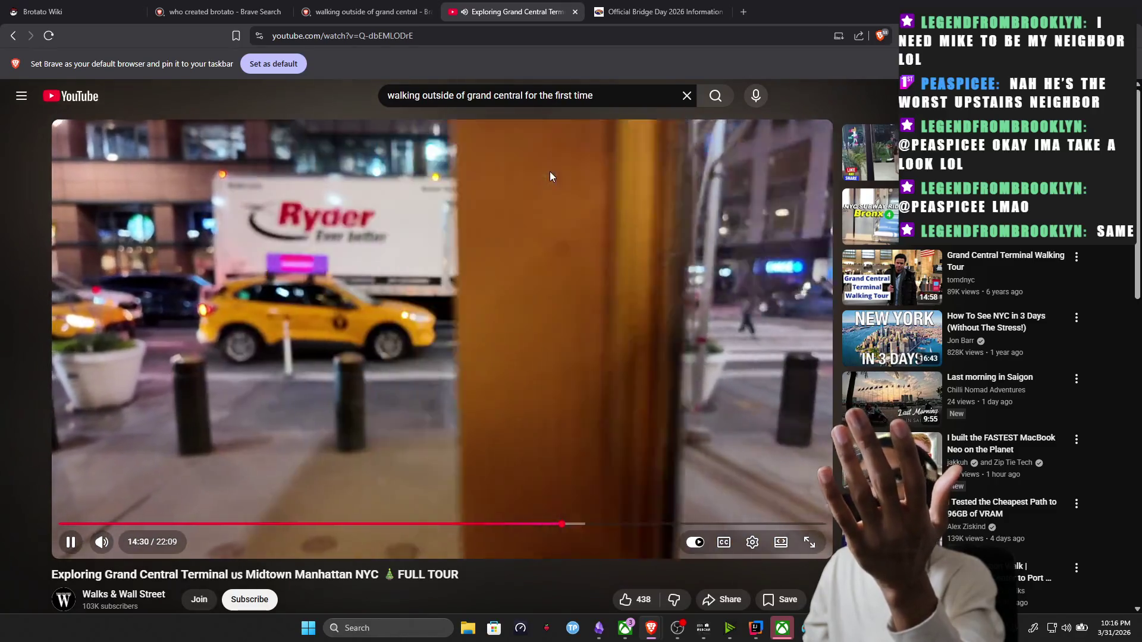
click(447, 309)
scroll(306, 349, down, 2)
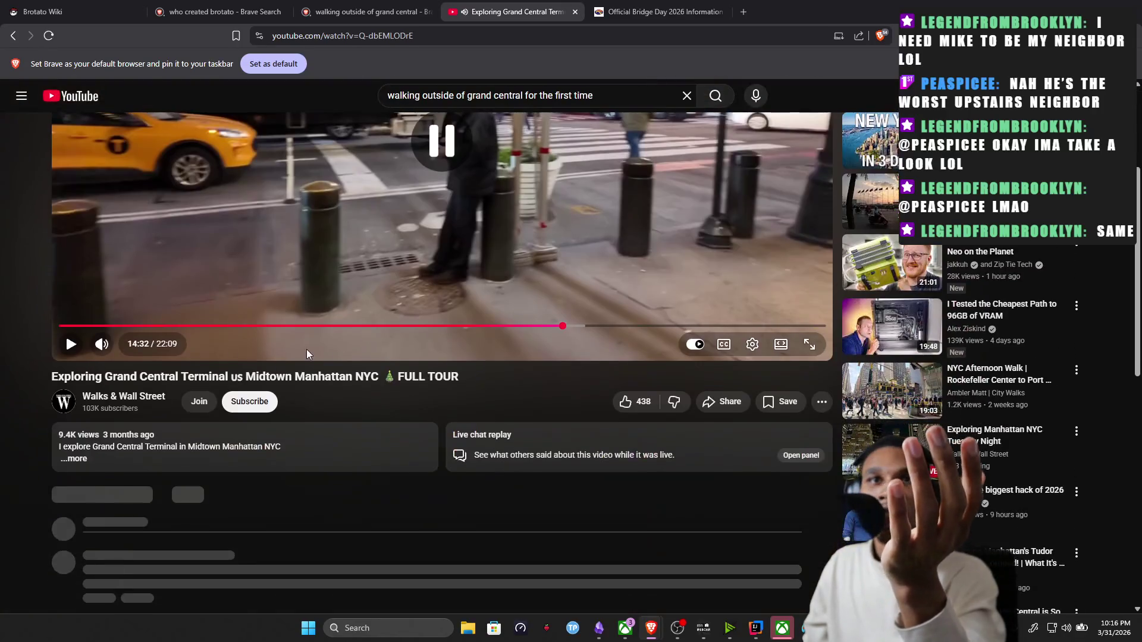
scroll(138, 456, up, 2)
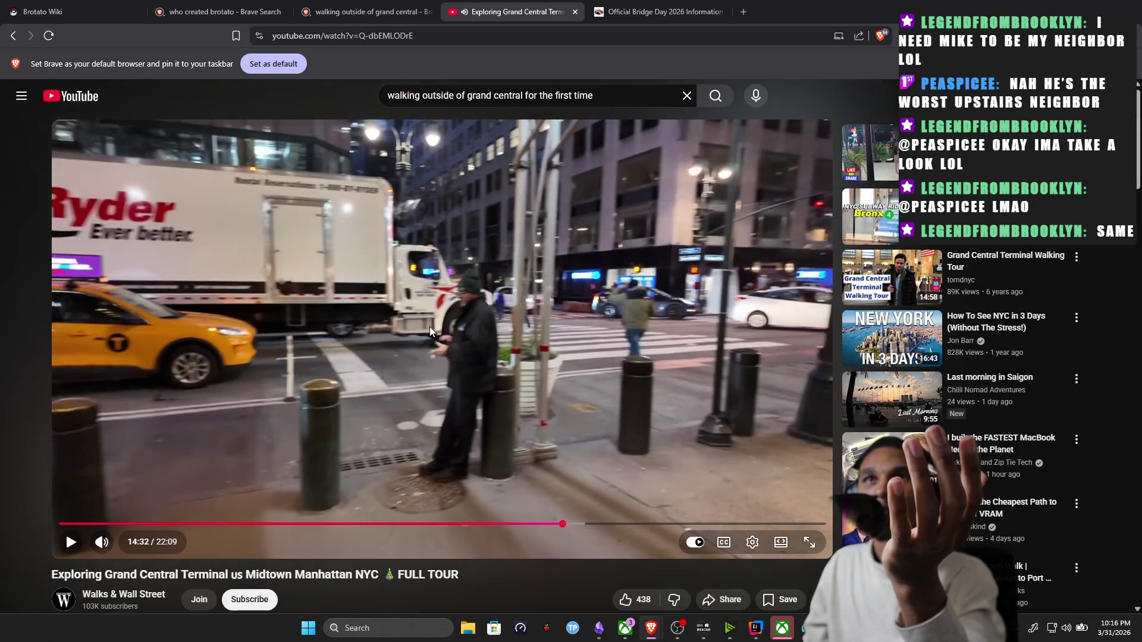
click(430, 327)
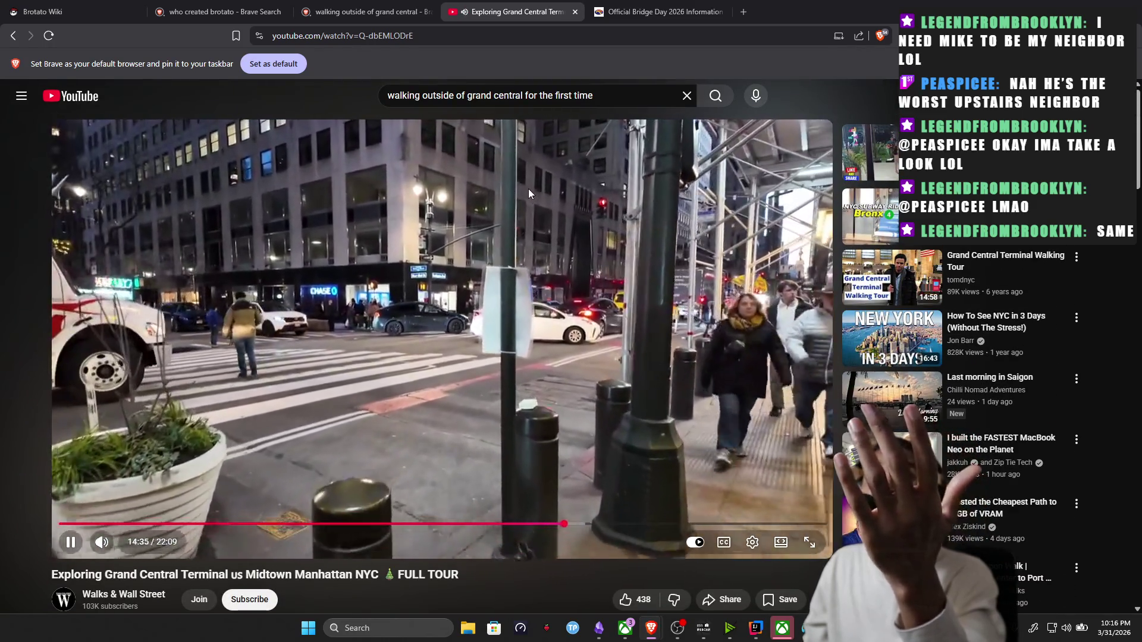
click(528, 189)
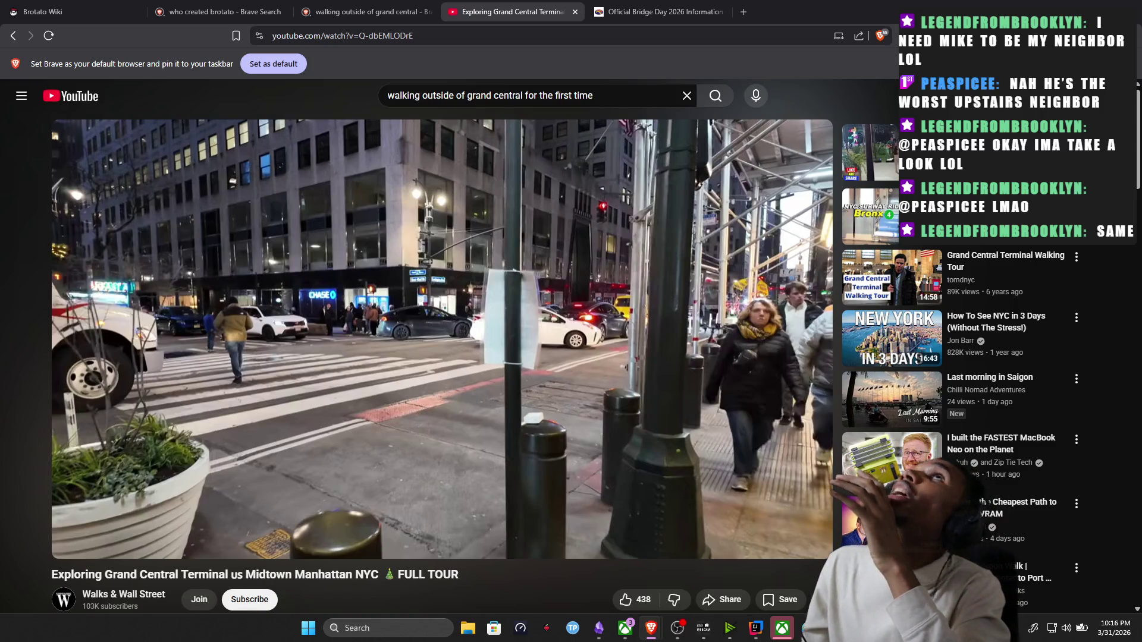
Step through the street footage to 15:33, pause there, and switch to the Paint sketch.
click(460, 343)
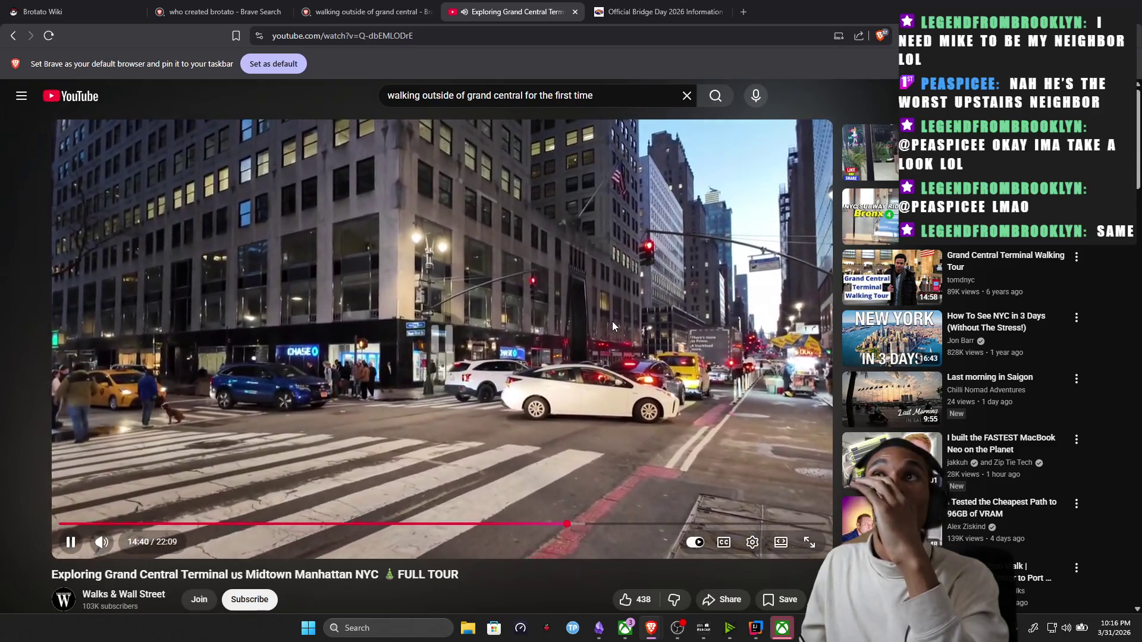
click(616, 307)
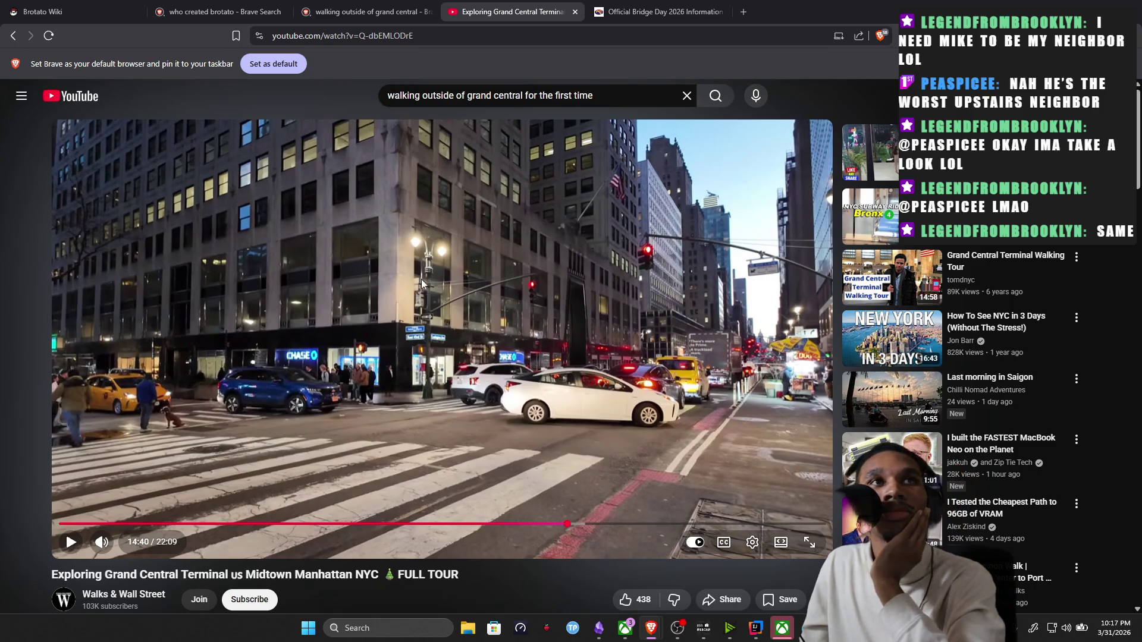
click(579, 366)
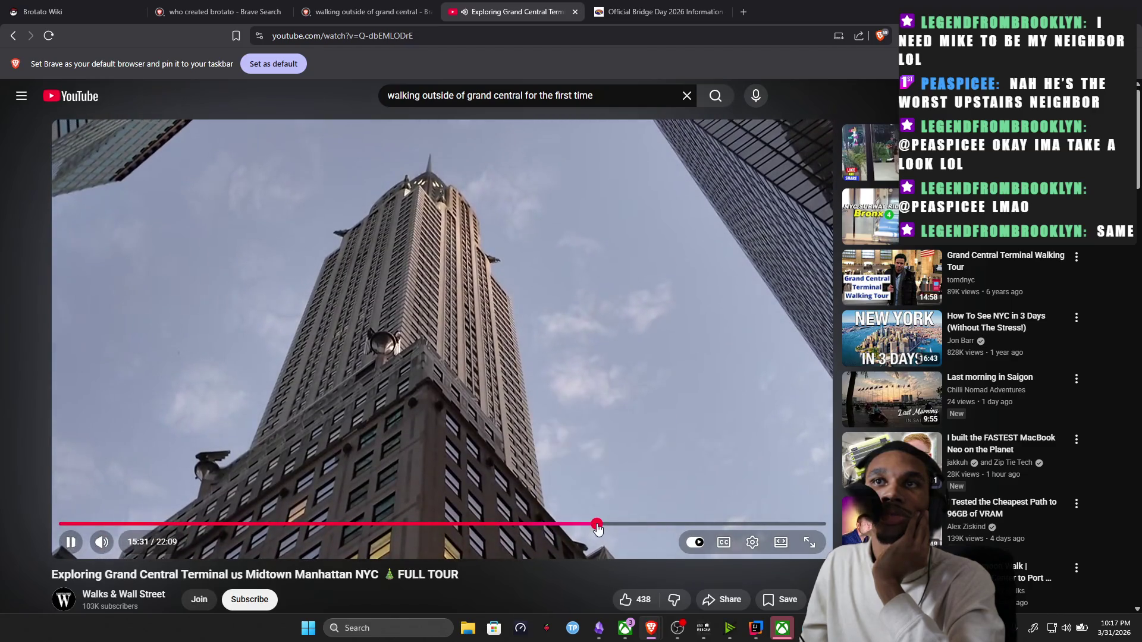
click(599, 526)
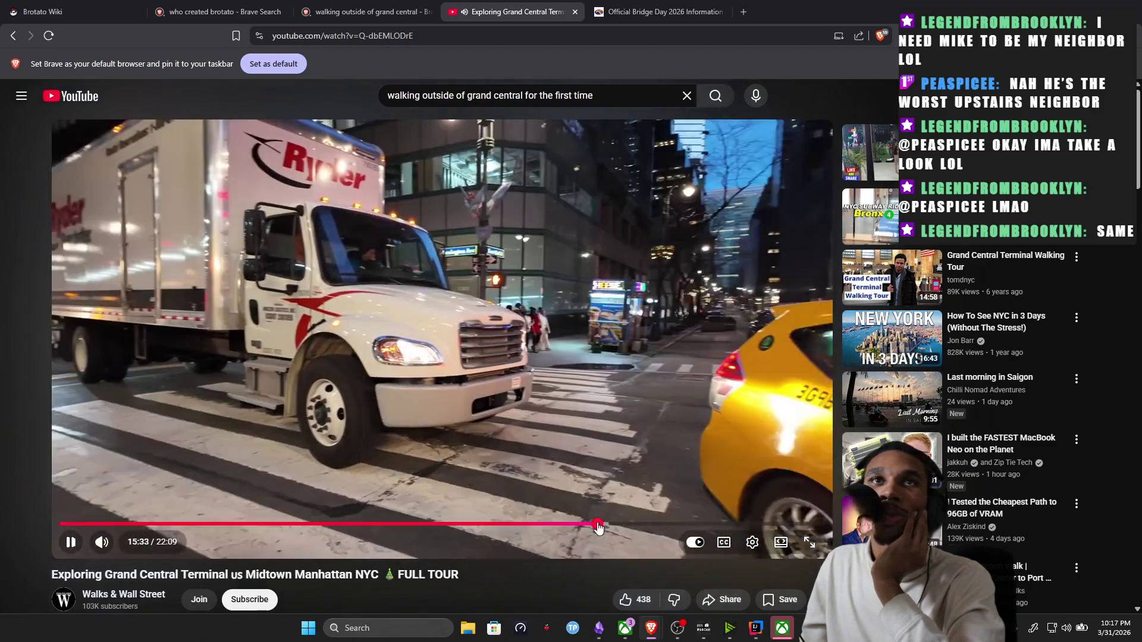
click(529, 320)
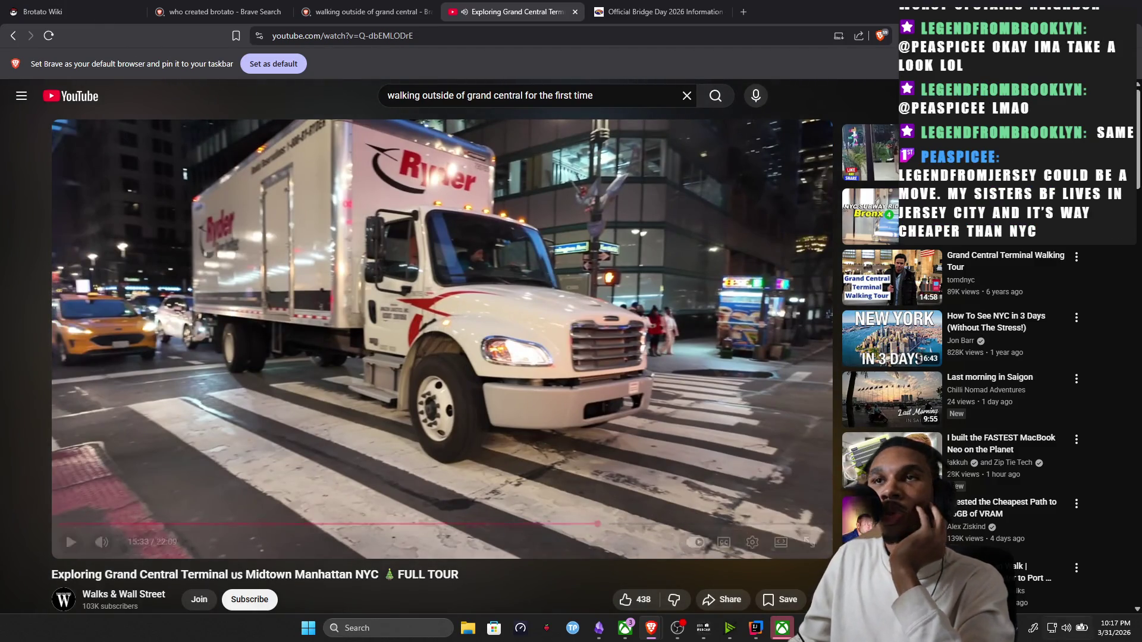
key(alt+Tab)
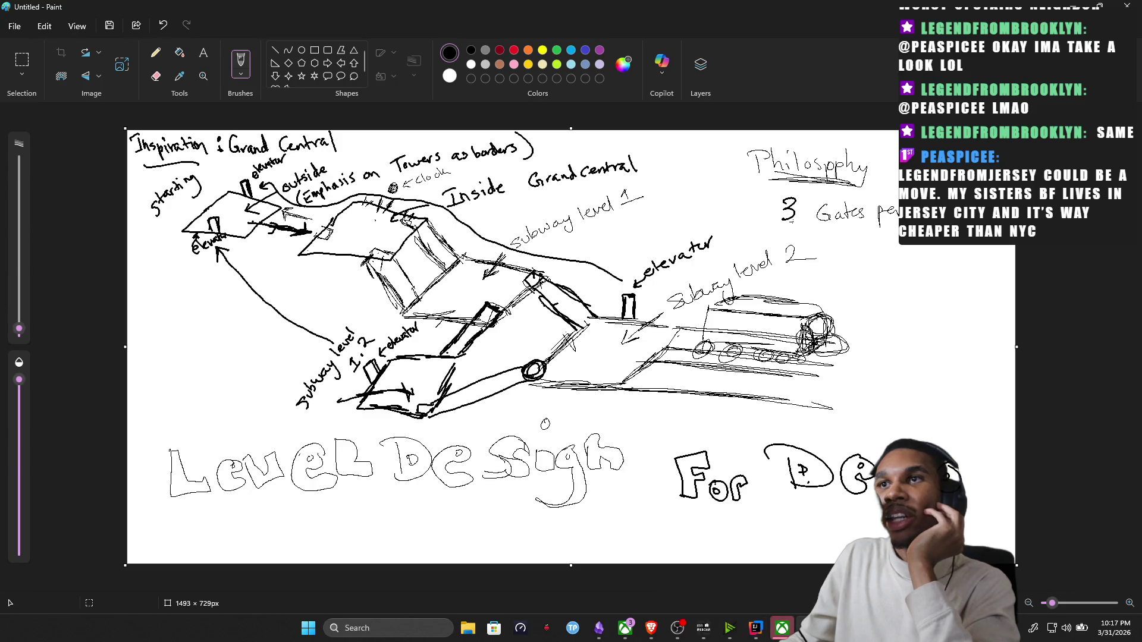
mouse_move(650, 628)
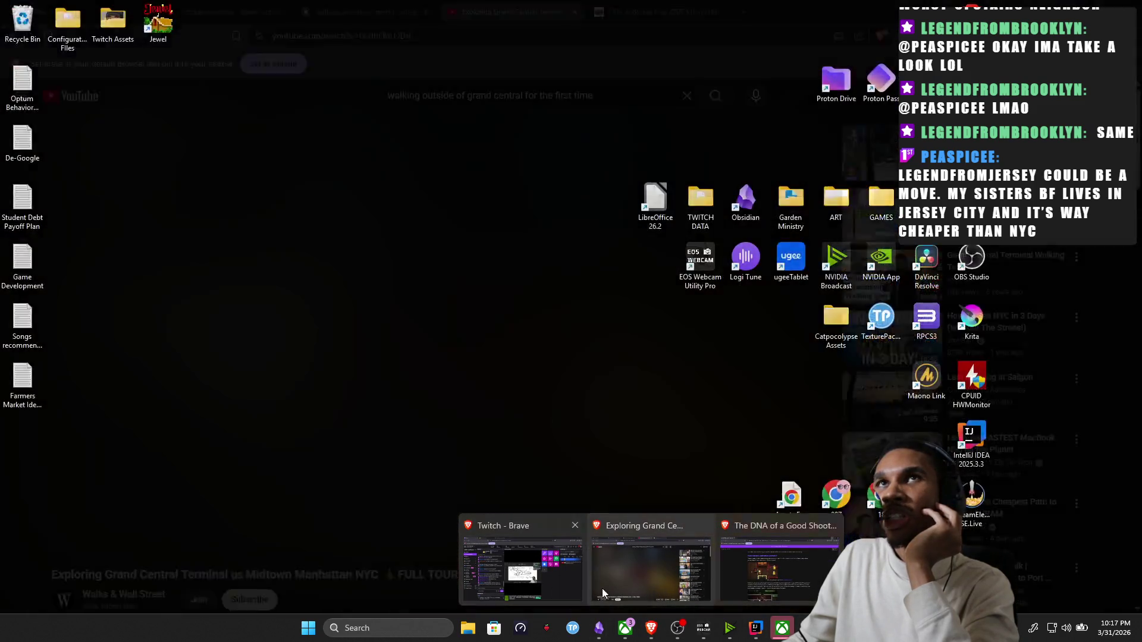
Bring the tour back, rewind to 15:12 and play past the Grand Central Market entrance to about 15:20.
click(602, 587)
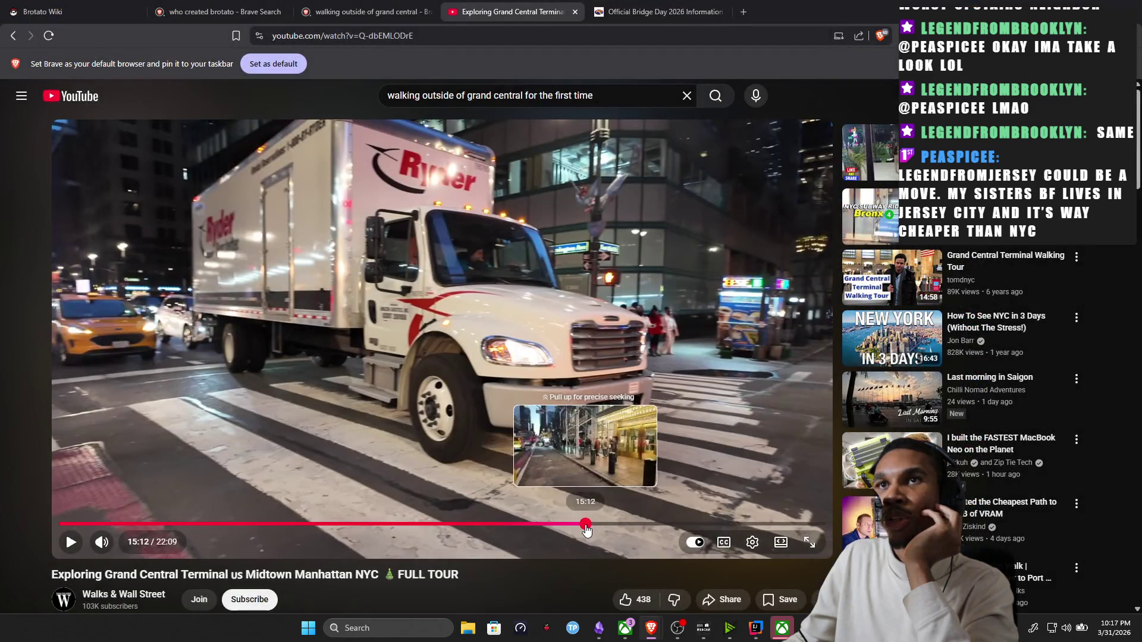
click(586, 524)
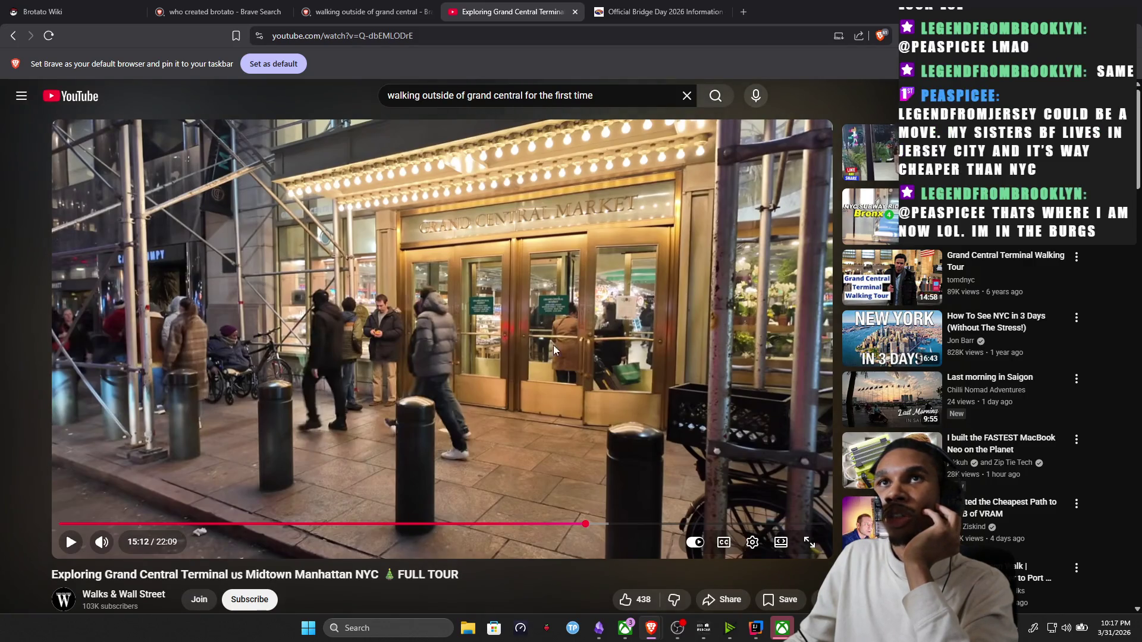
click(487, 399)
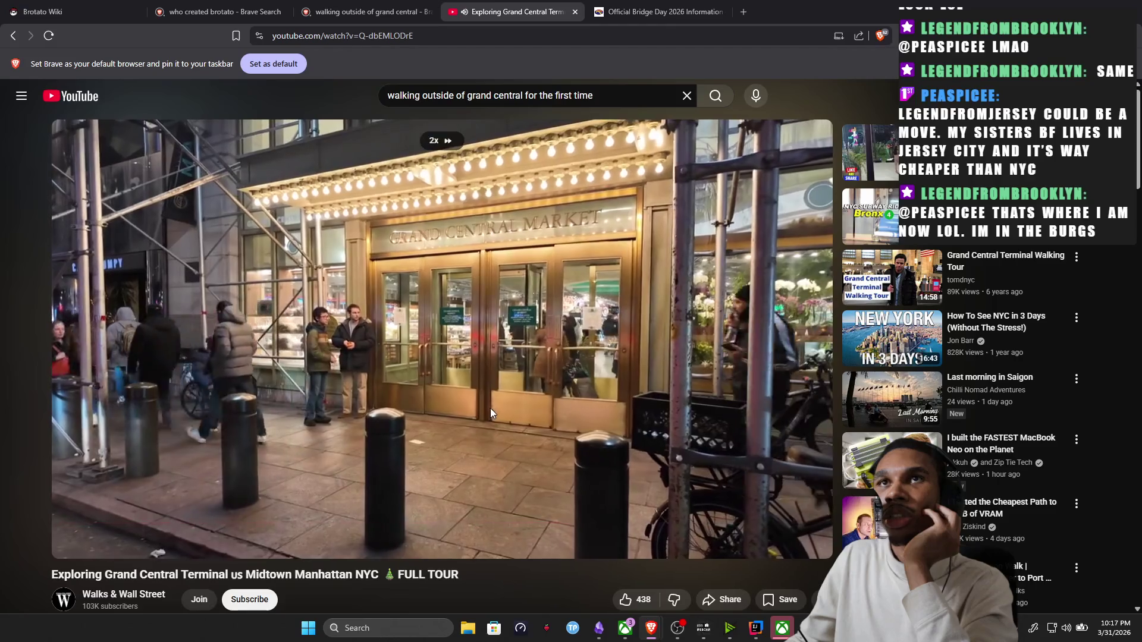
click(536, 345)
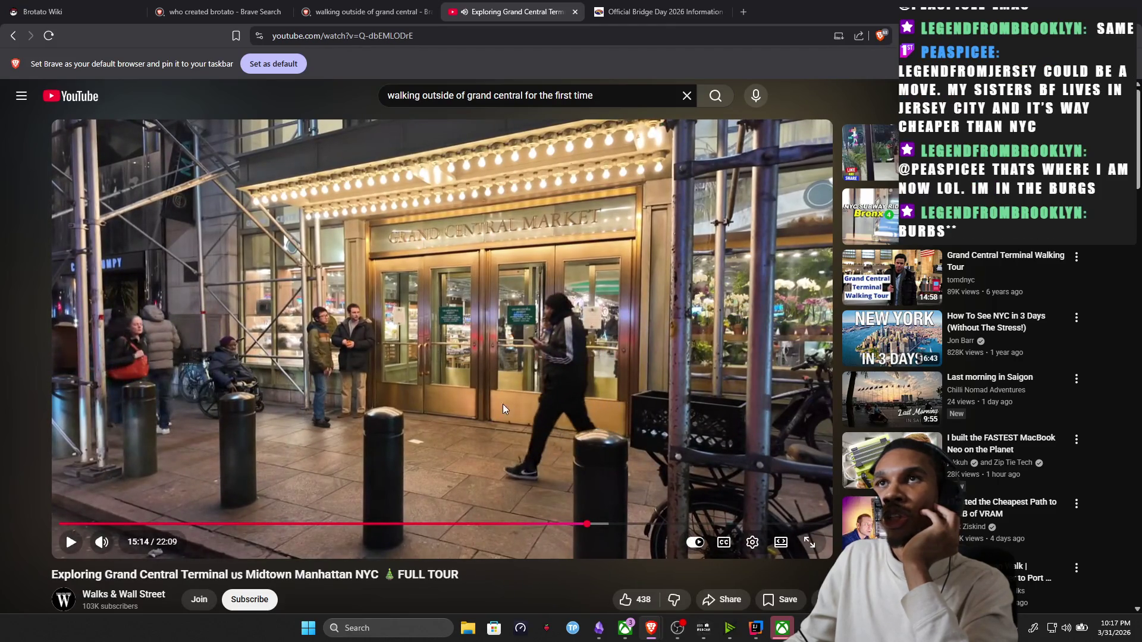
click(401, 408)
drag(400, 410, 399, 410)
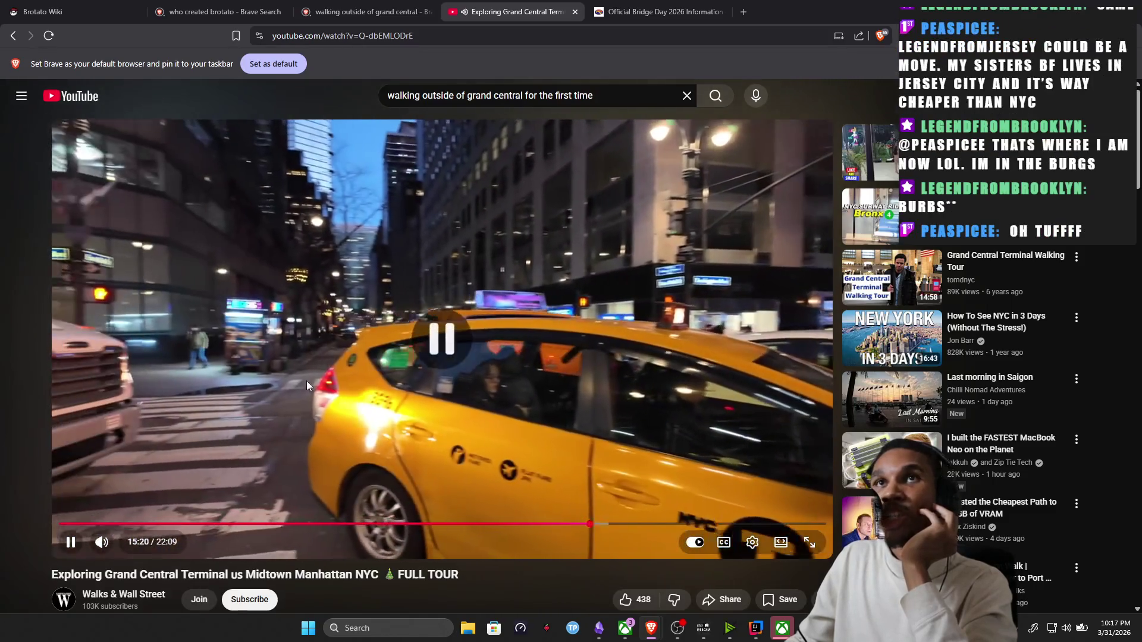
click(136, 301)
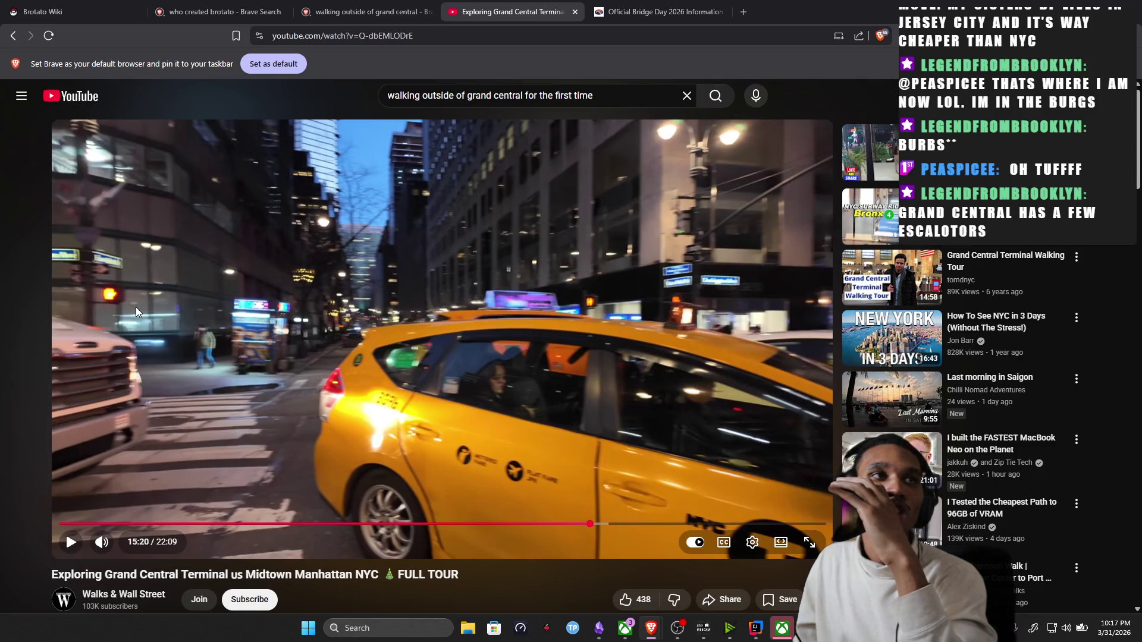
key(space)
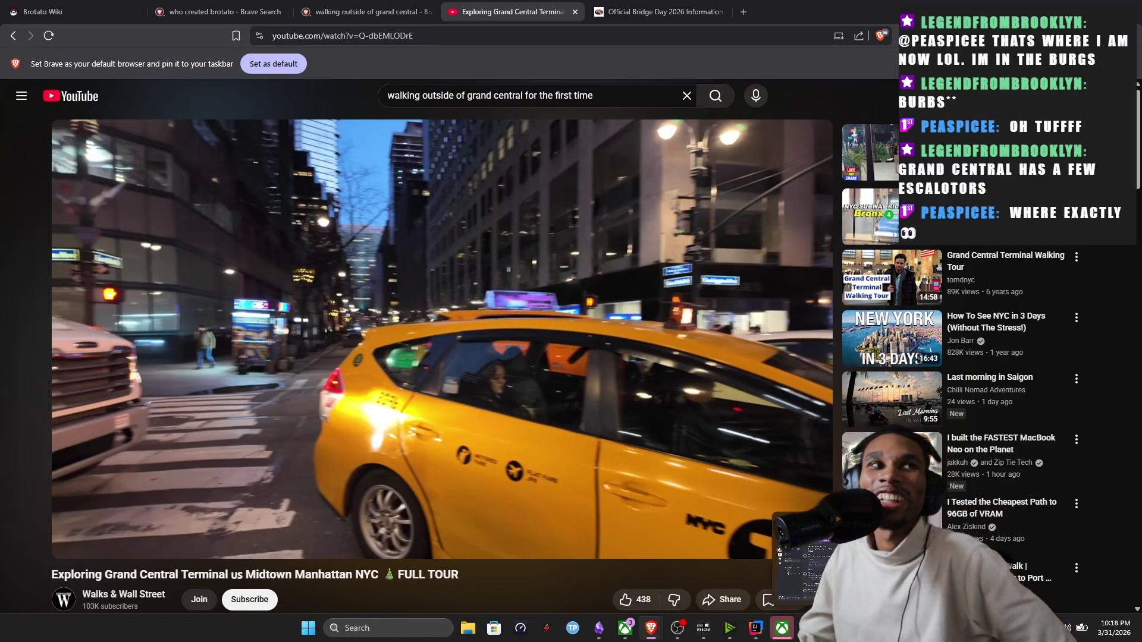
Fast-forward to the parked-cars street scene at 16:14, close Discord, and bring the Paint sketch forward.
click(509, 360)
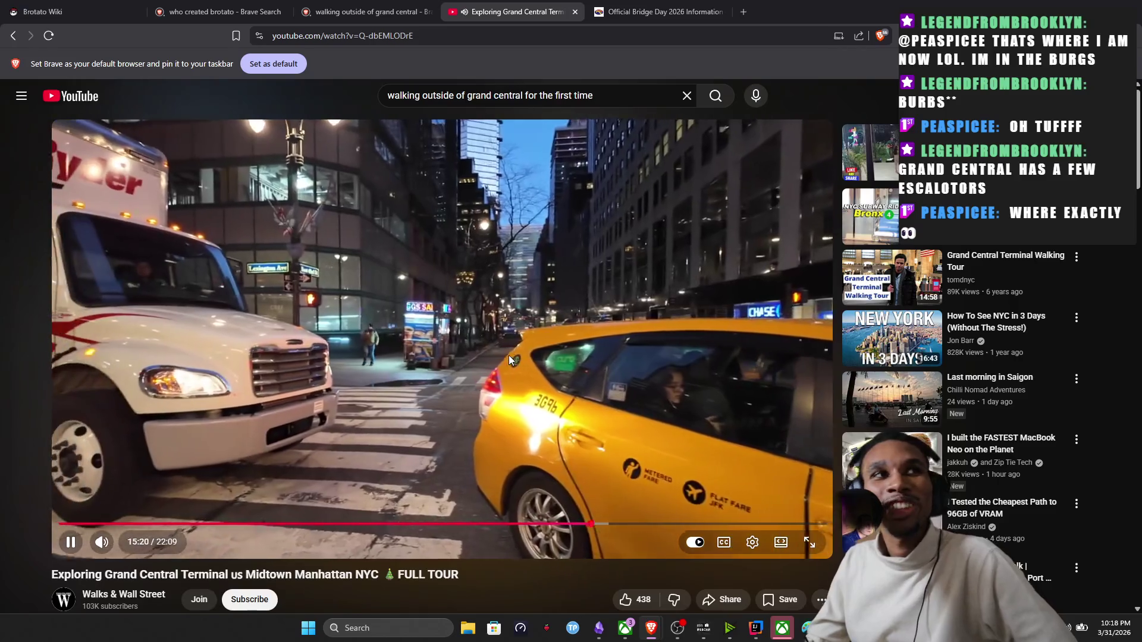
click(509, 360)
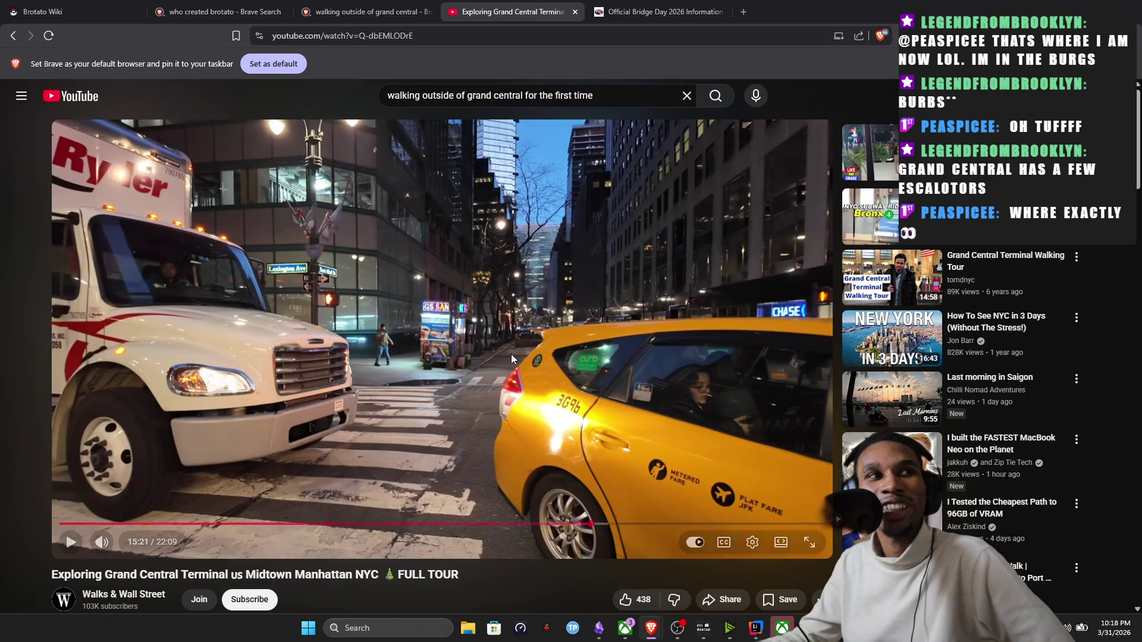
drag(647, 382, 534, 422)
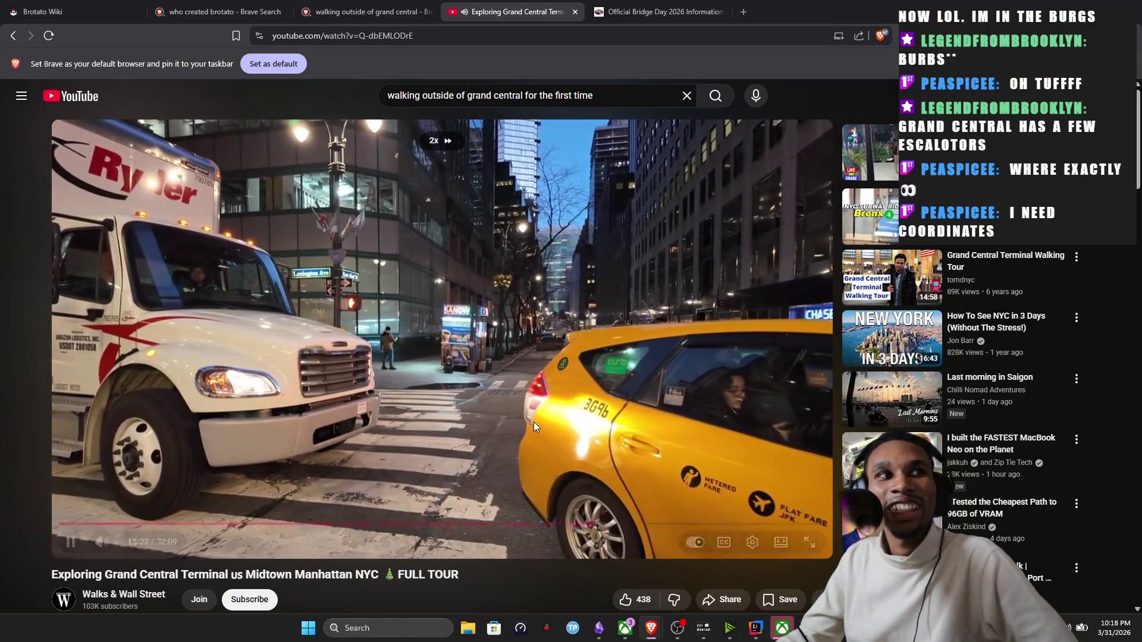
drag(535, 525, 621, 525)
click(635, 434)
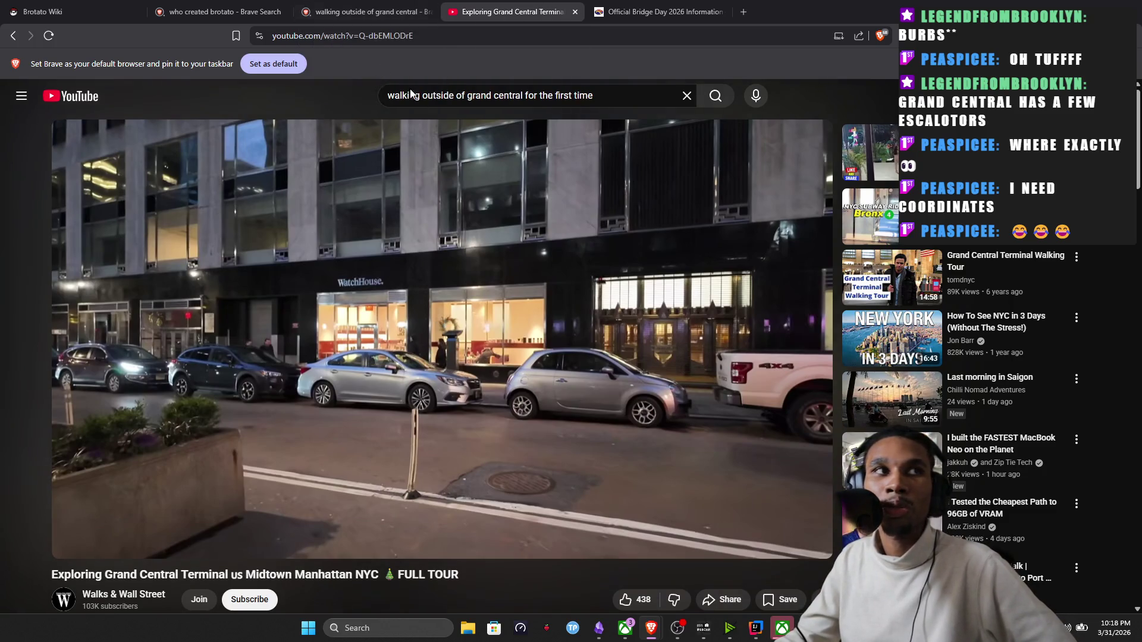
mouse_move(781, 627)
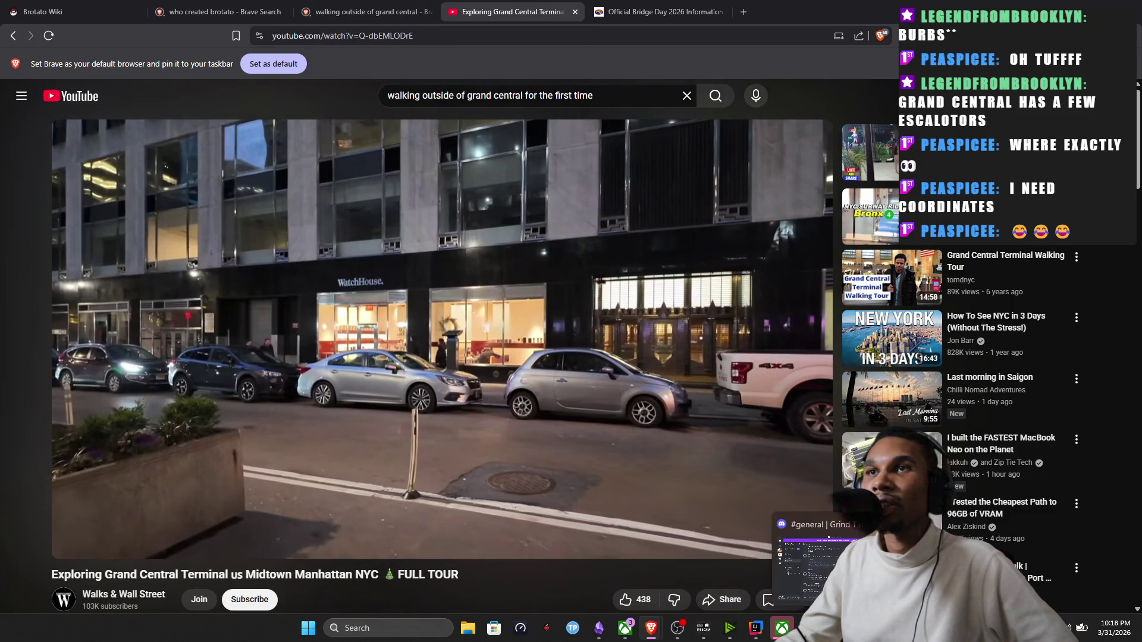
click(808, 628)
click(878, 98)
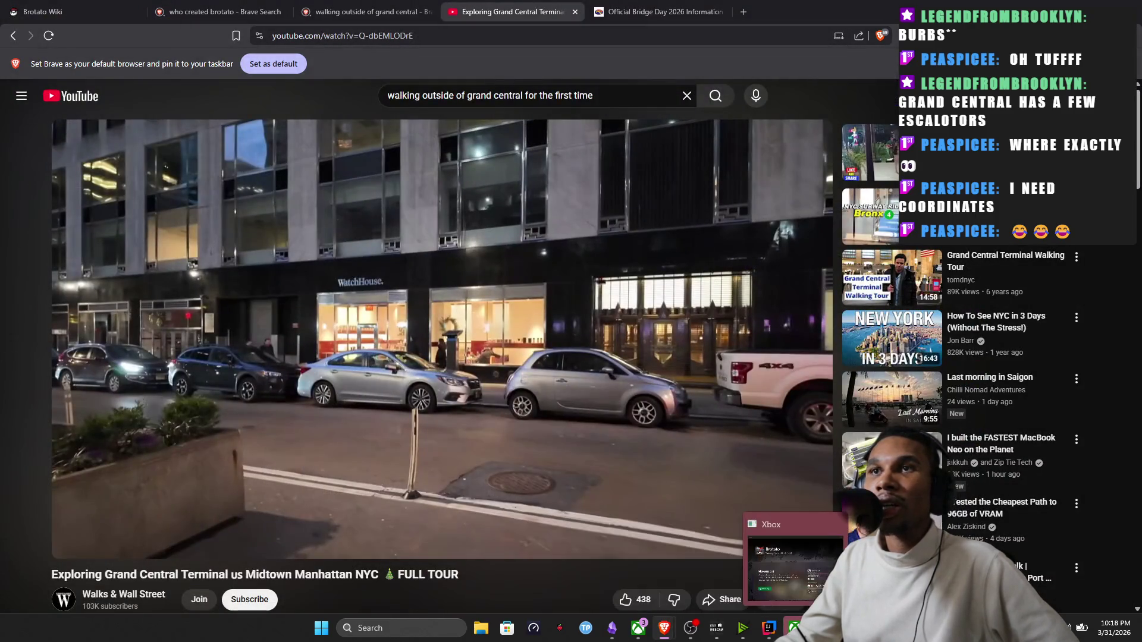
click(789, 535)
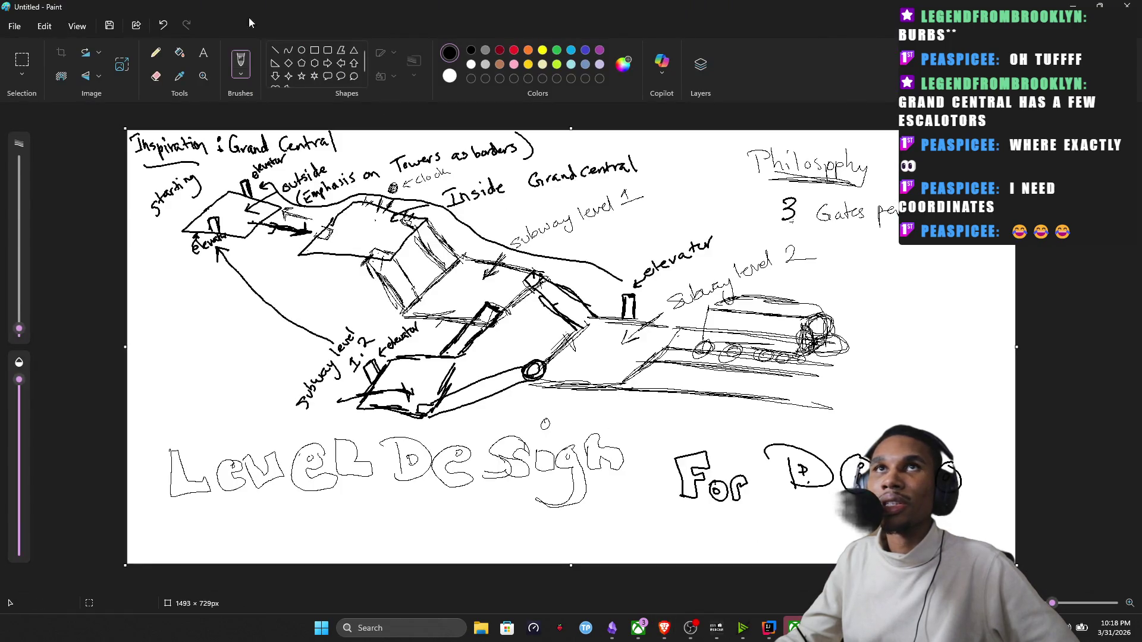
Save the sketch as the PNG 'Map Draft For Demo', then close the Xbox app from the taskbar.
click(15, 25)
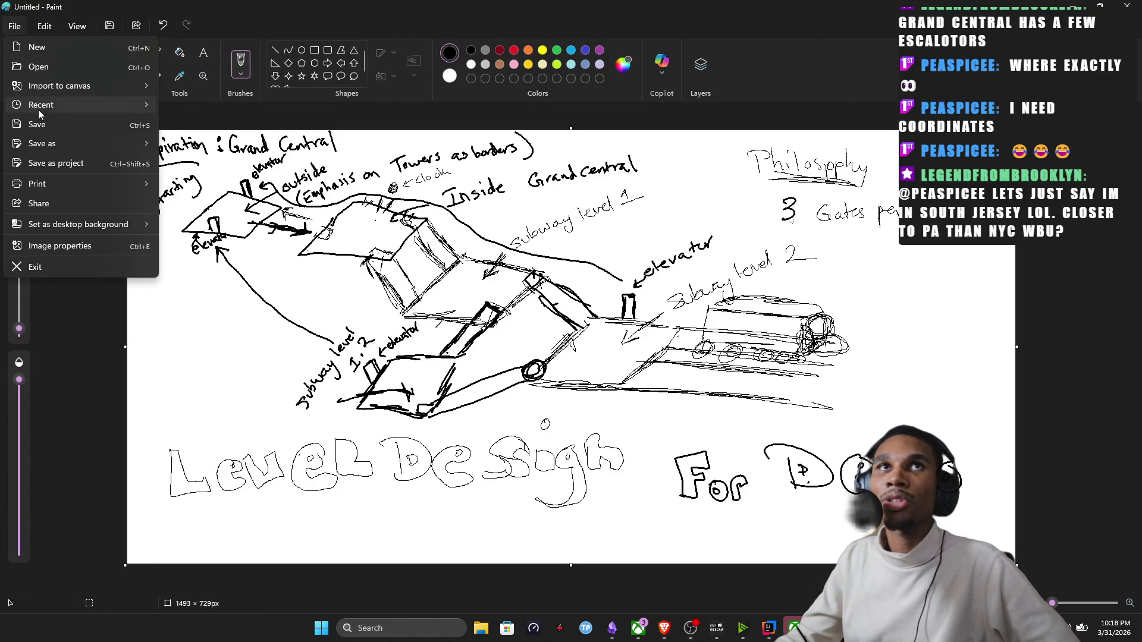
mouse_move(43, 144)
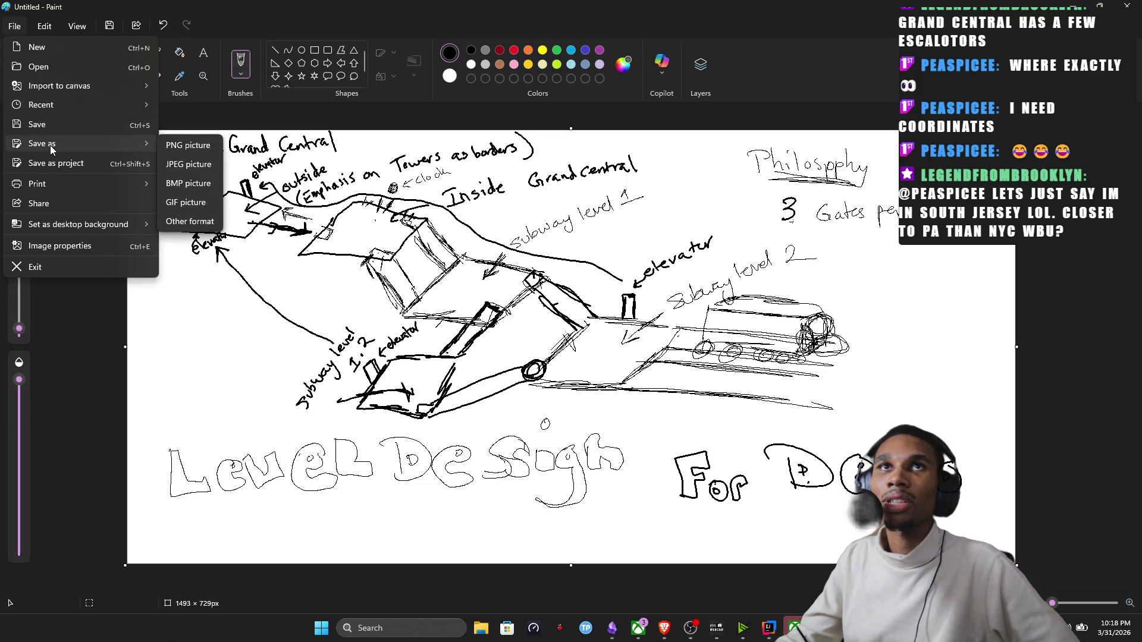
click(188, 145)
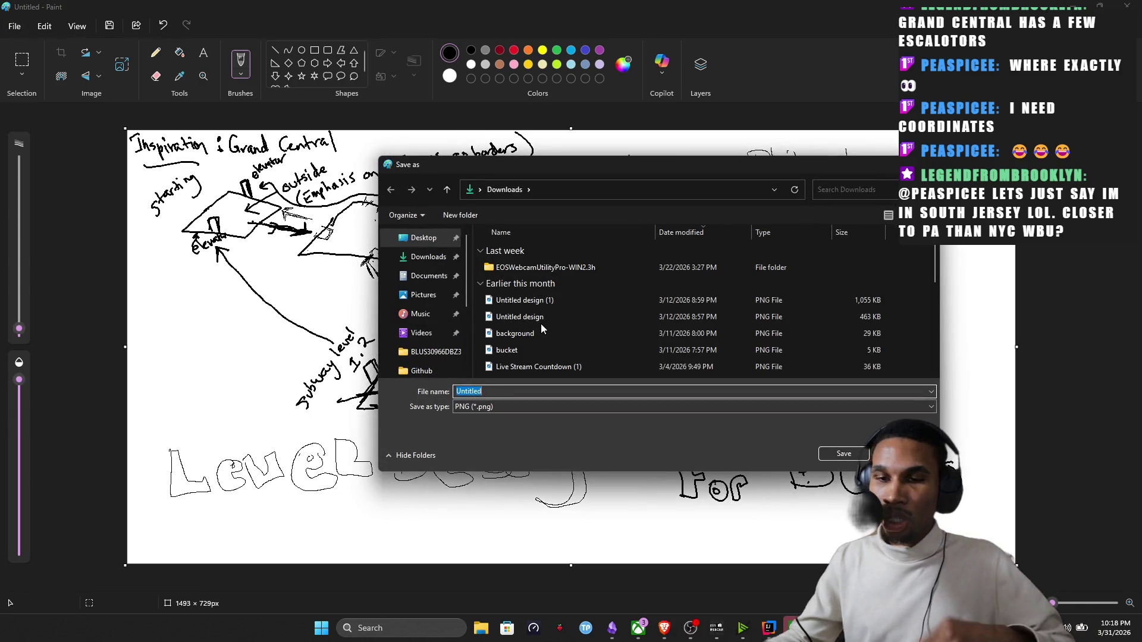
text(Map Draft For Demo)
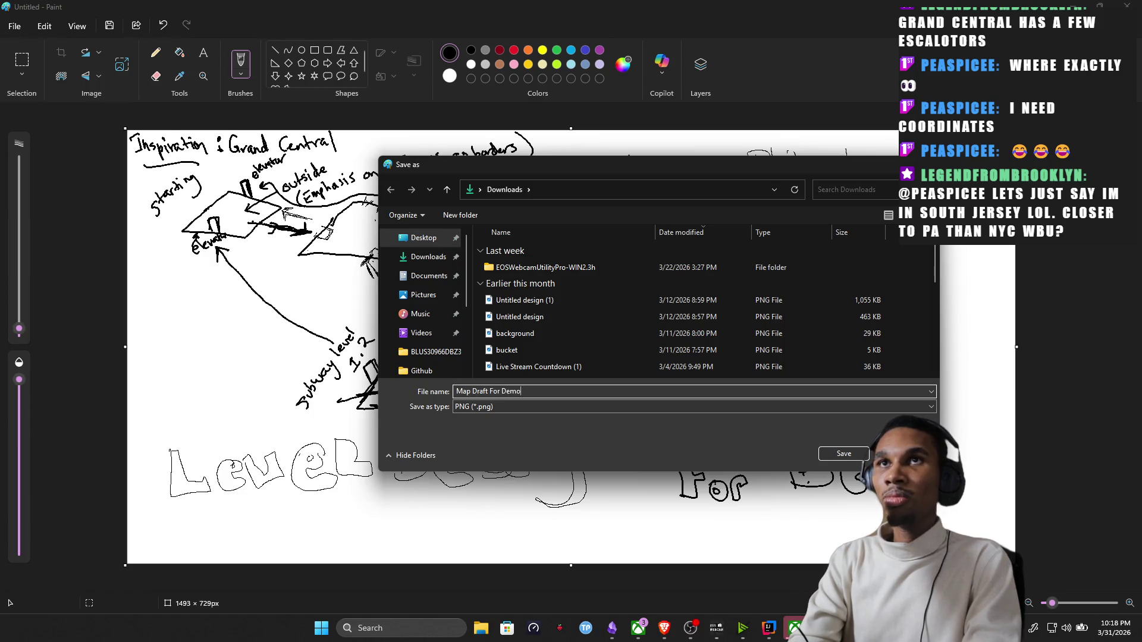
key(Return)
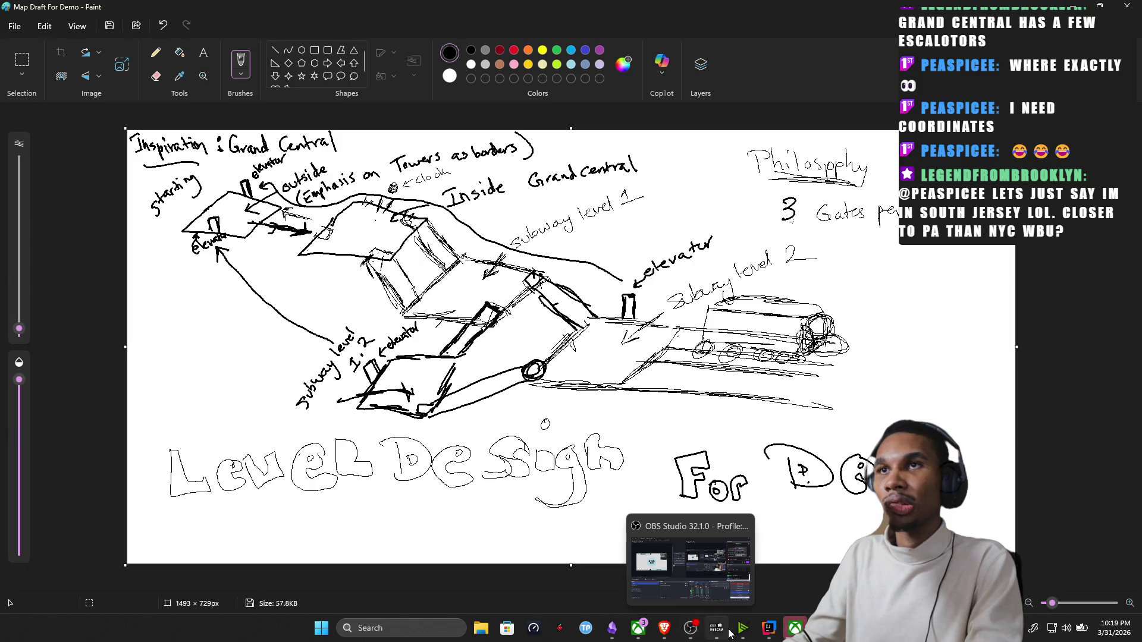
mouse_move(613, 629)
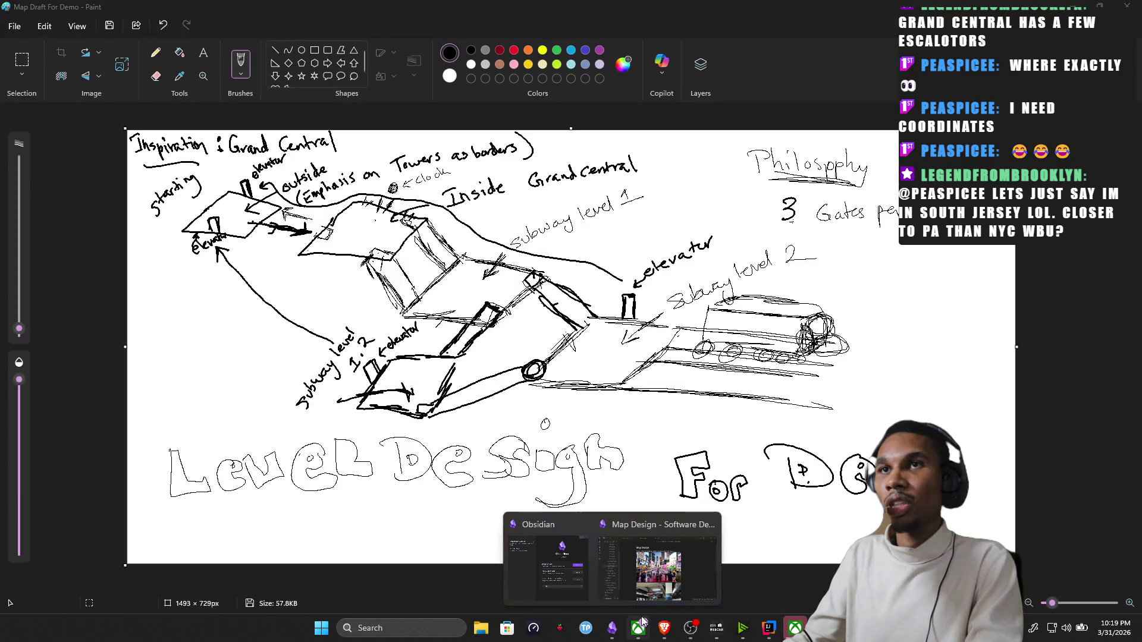
right_click(639, 627)
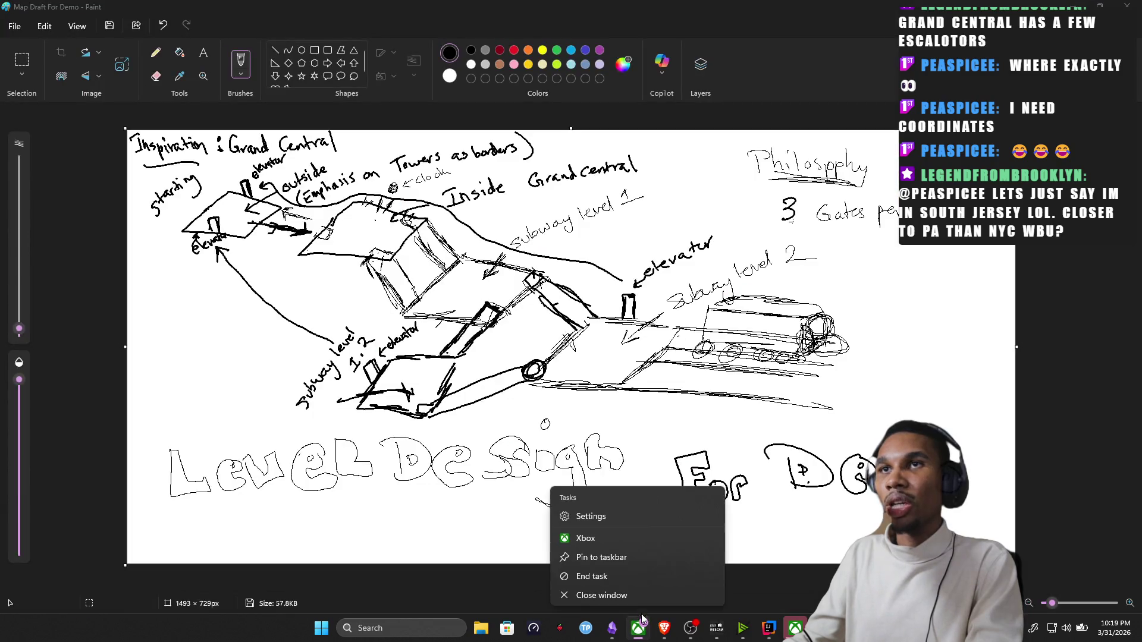
click(614, 577)
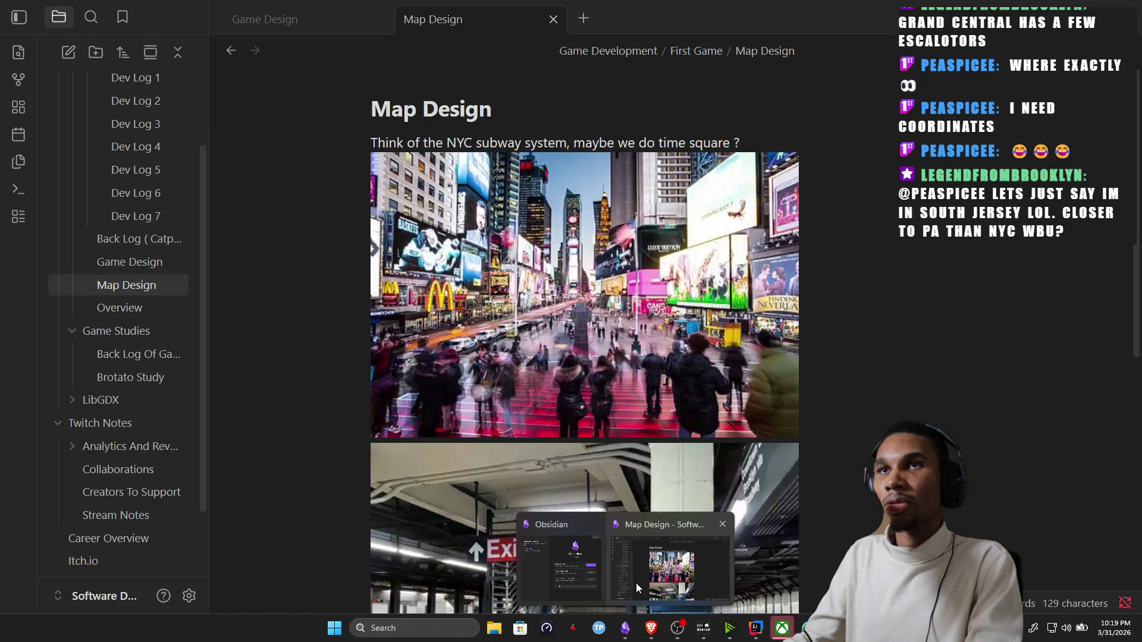
Delete the stray characters under the subway image in the Obsidian Map Design note and move File Explorer aside.
click(636, 583)
scroll(552, 453, down, 2)
scroll(577, 379, down, 4)
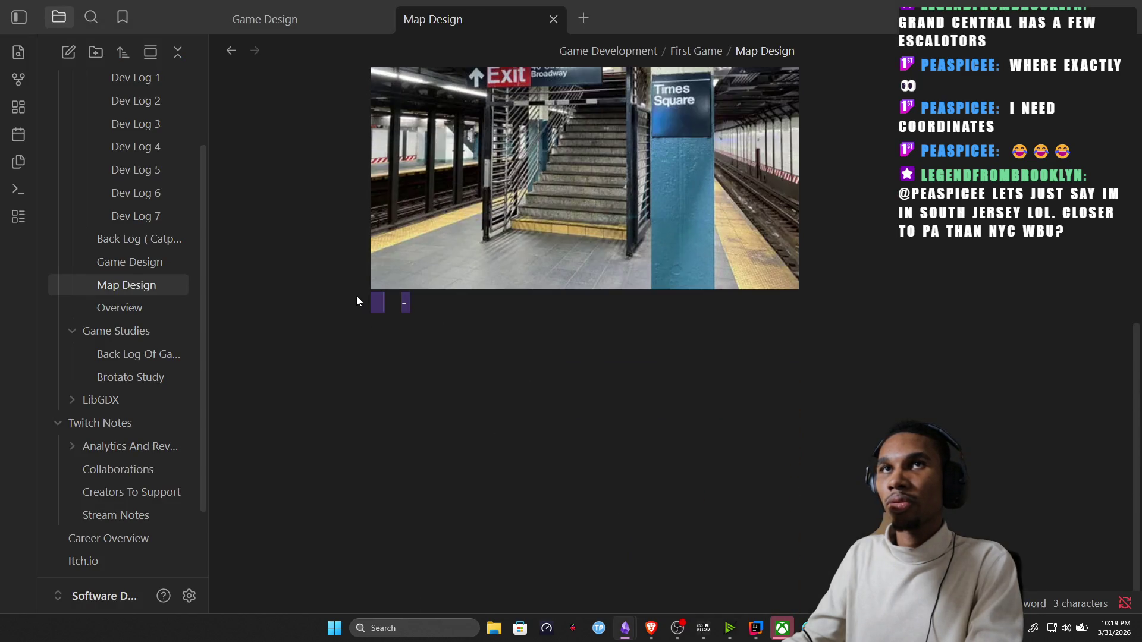
key(BackSpace)
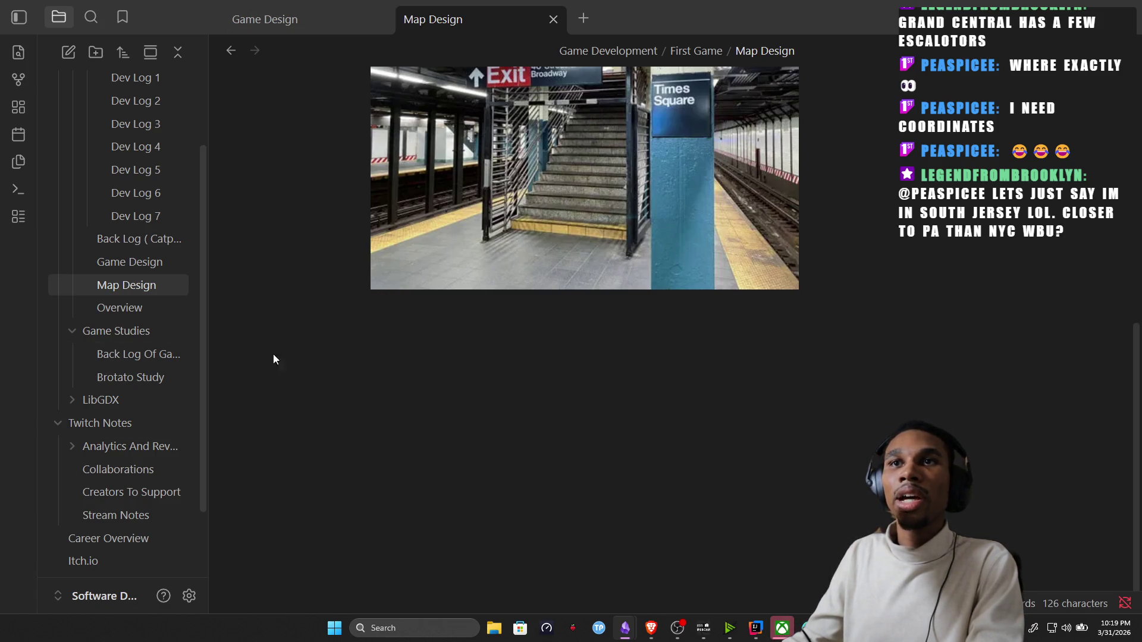
right_click(374, 305)
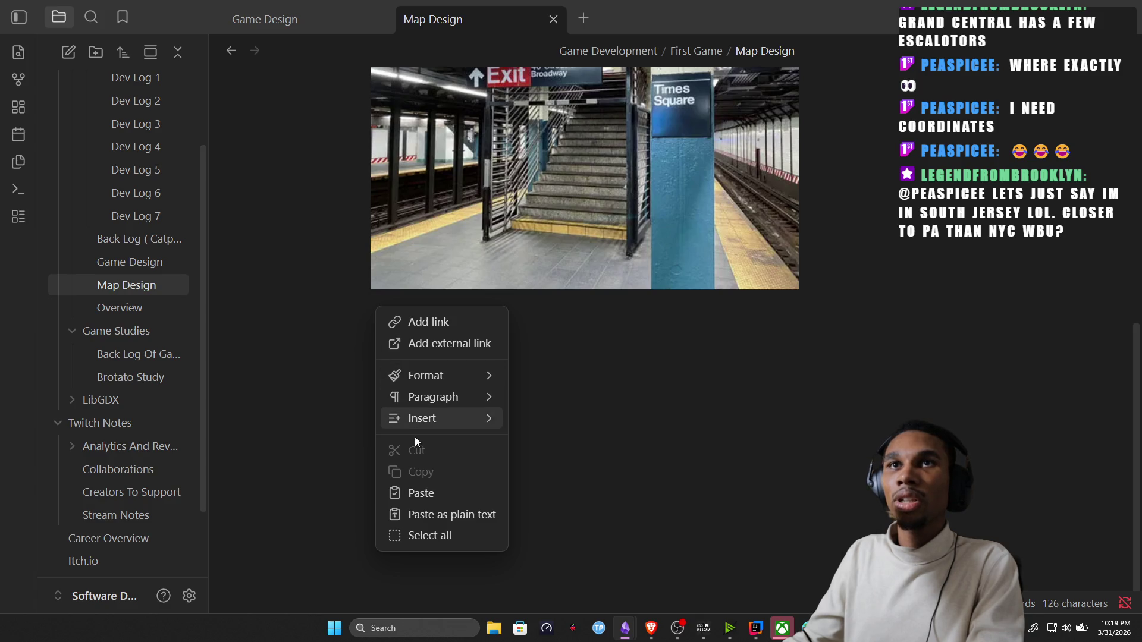
mouse_move(422, 418)
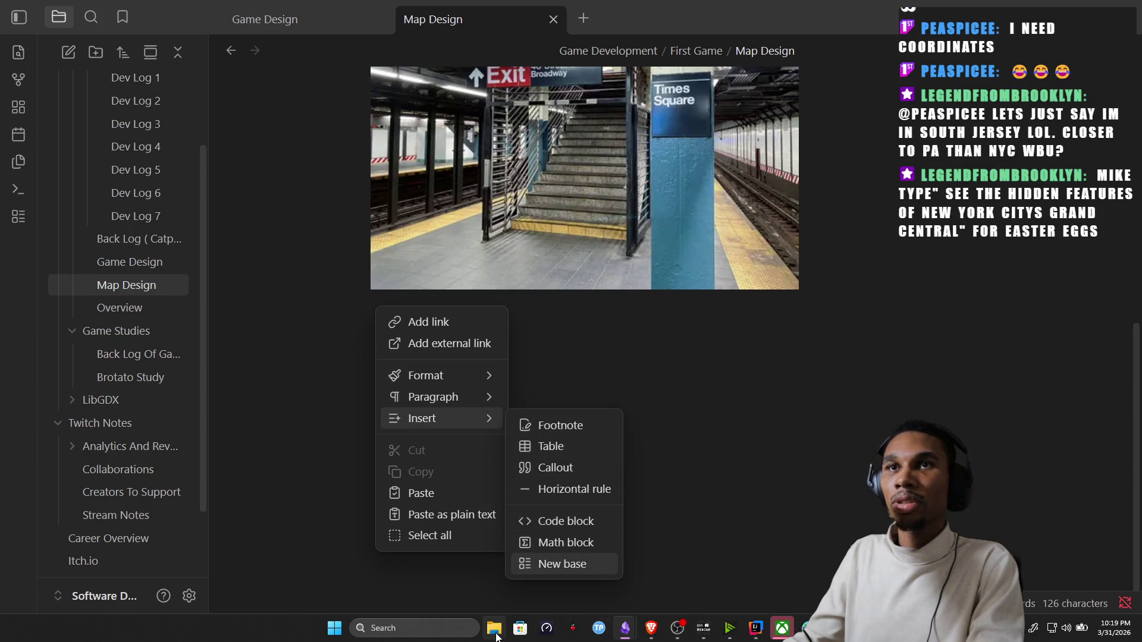
click(494, 628)
drag(456, 137, 0, 134)
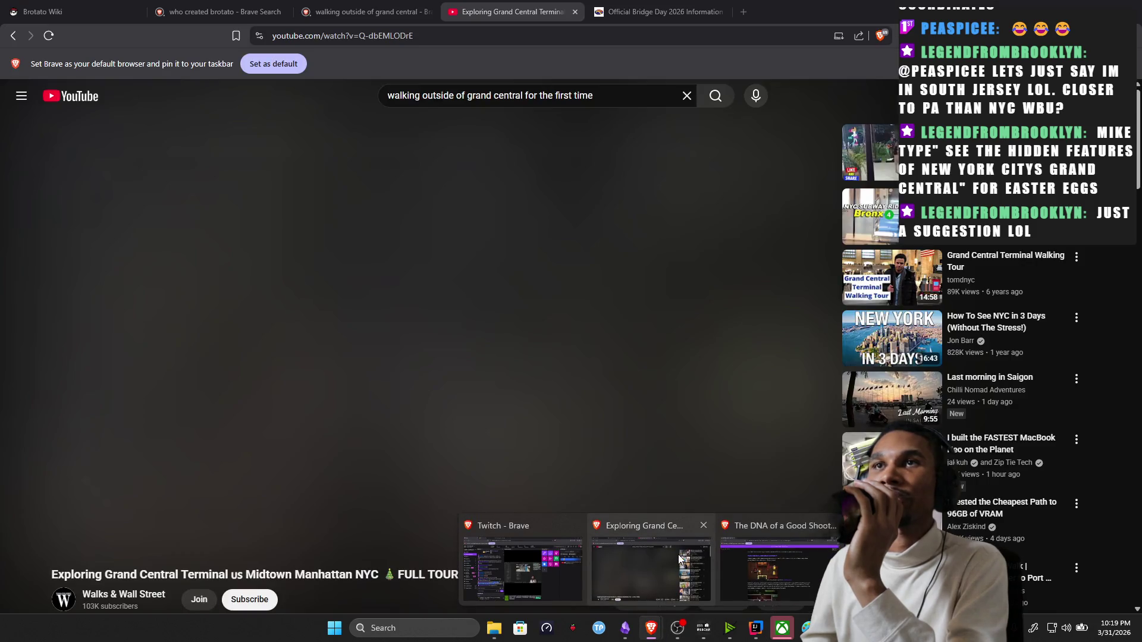
Search YouTube for the hidden features of New York City's Grand Central.
click(659, 551)
click(523, 90)
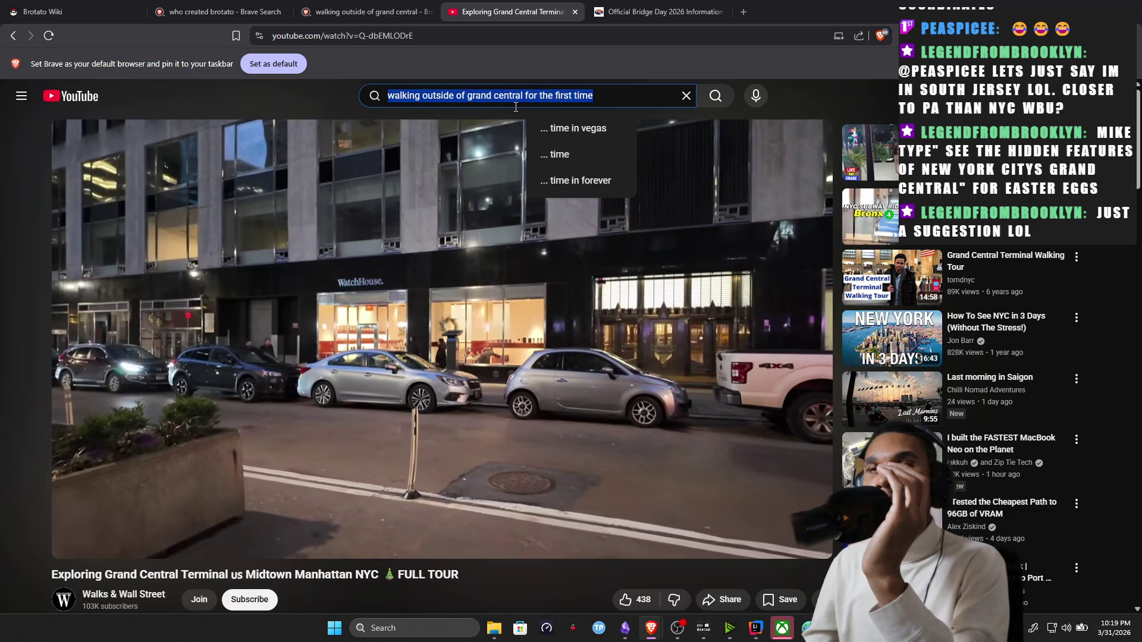
text(" see the hidden features of new york citys grand central)
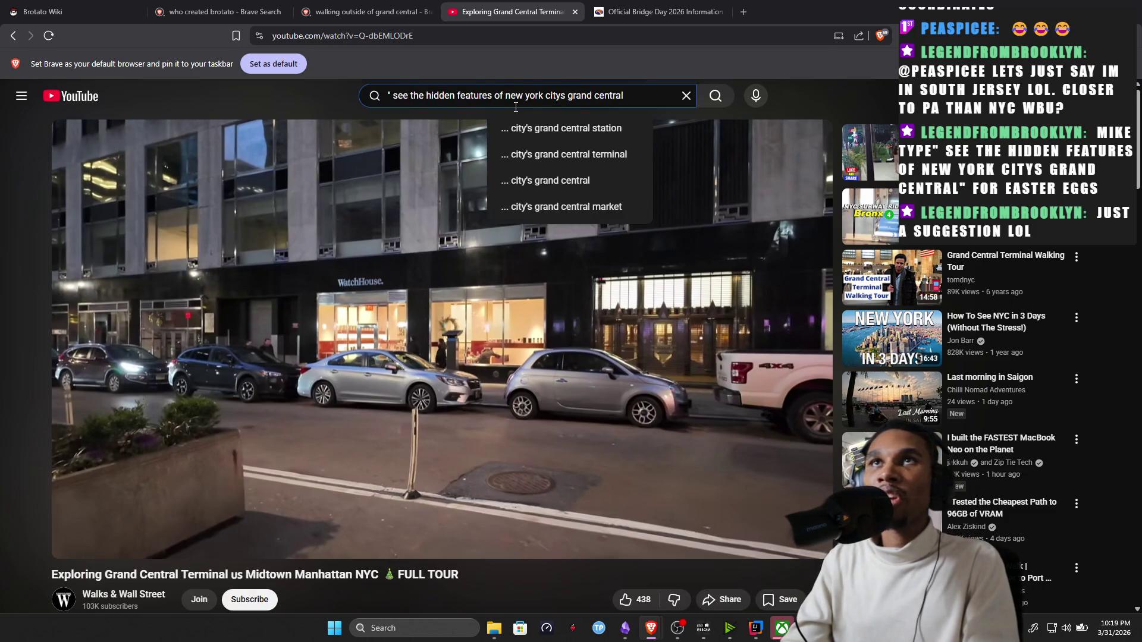
key(Return)
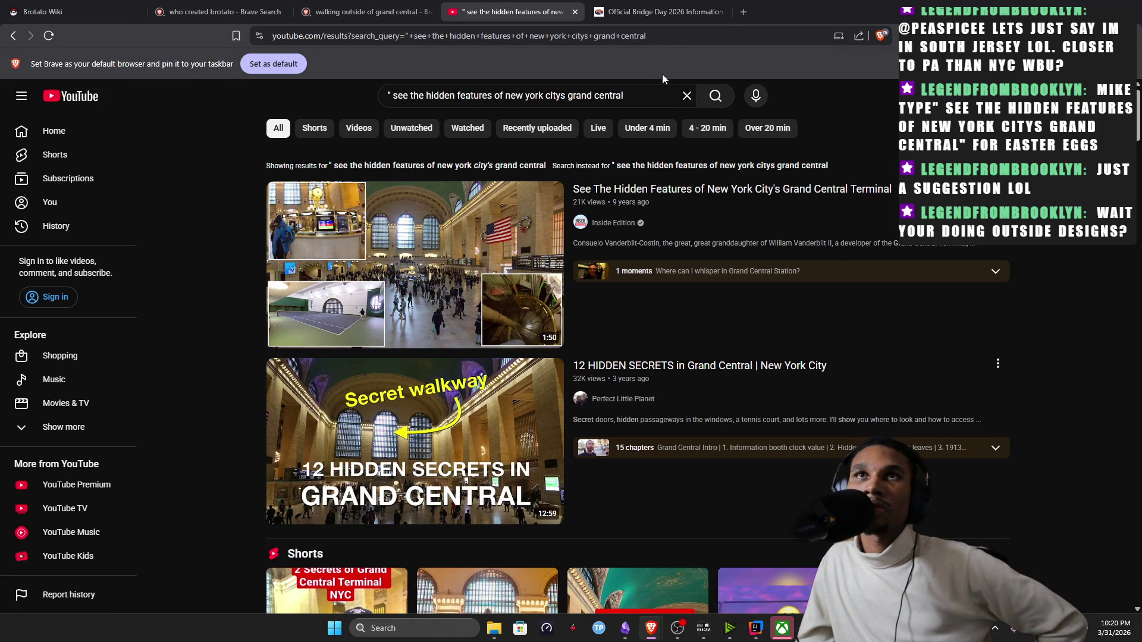
scroll(565, 194, down, 1)
scroll(564, 194, down, 1)
scroll(670, 286, up, 1)
scroll(759, 357, up, 1)
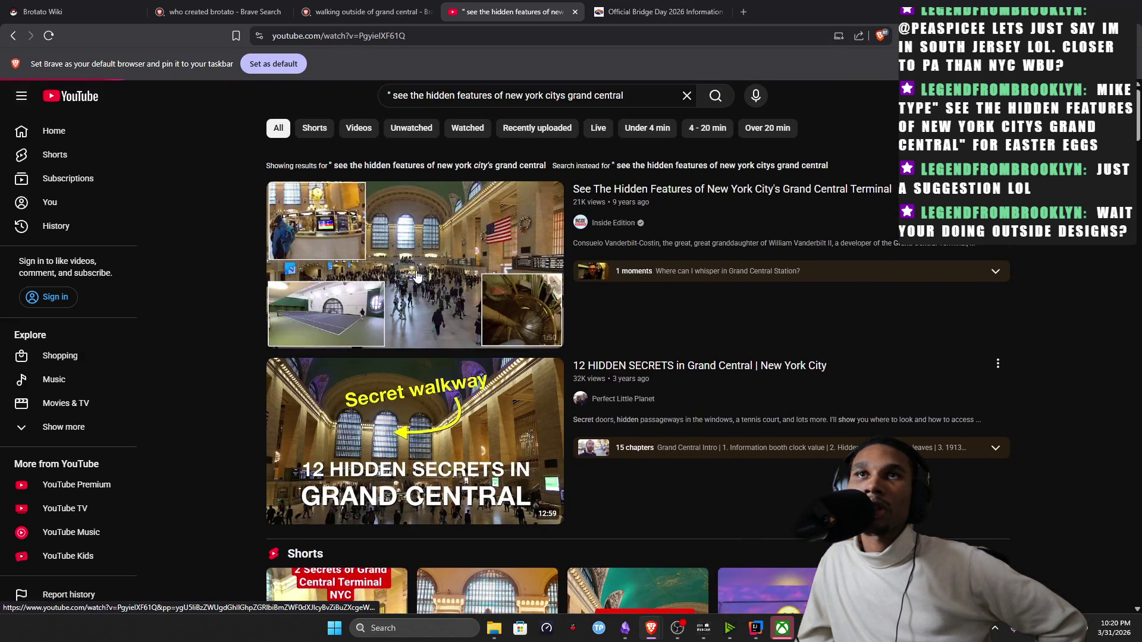
Play the opening of the Inside Edition hidden-features video, then switch to the Paint sketch.
click(477, 287)
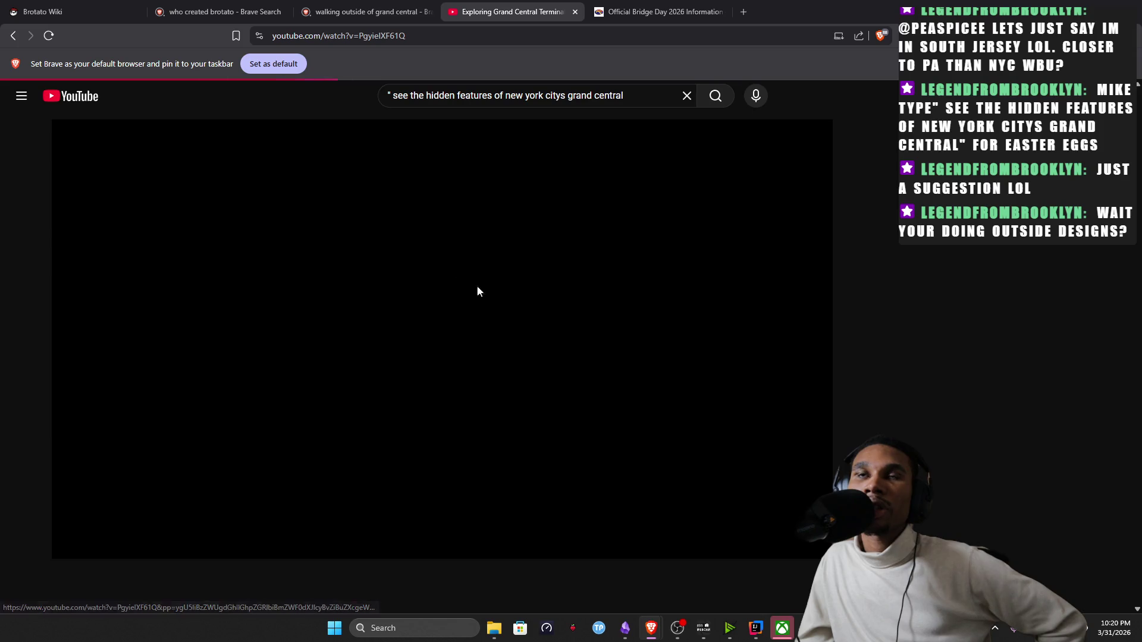
click(636, 301)
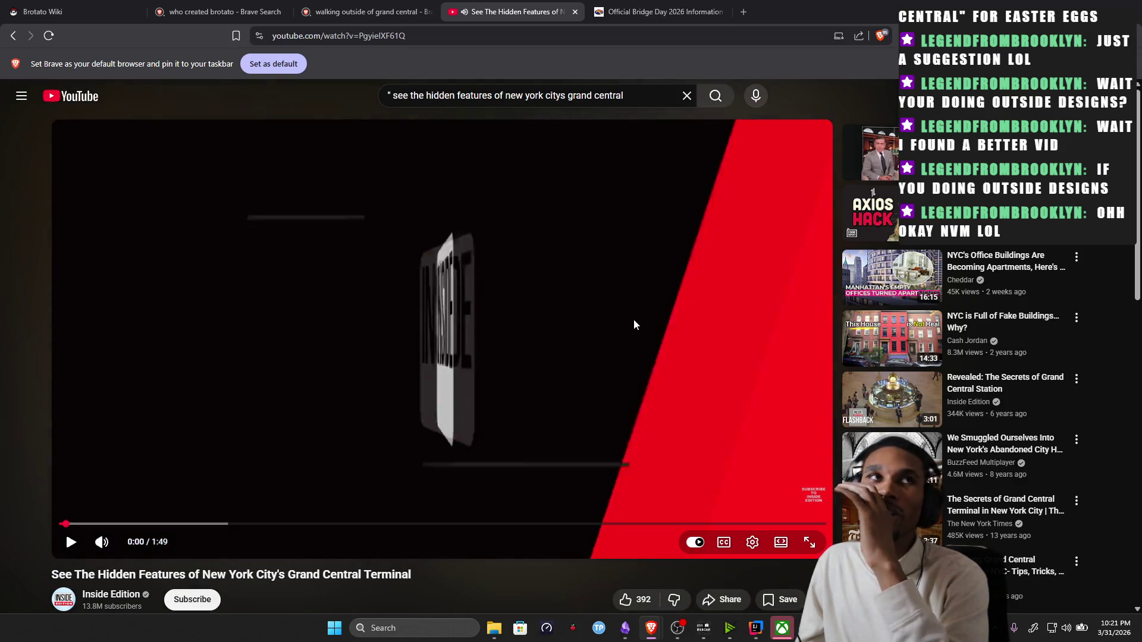
click(633, 324)
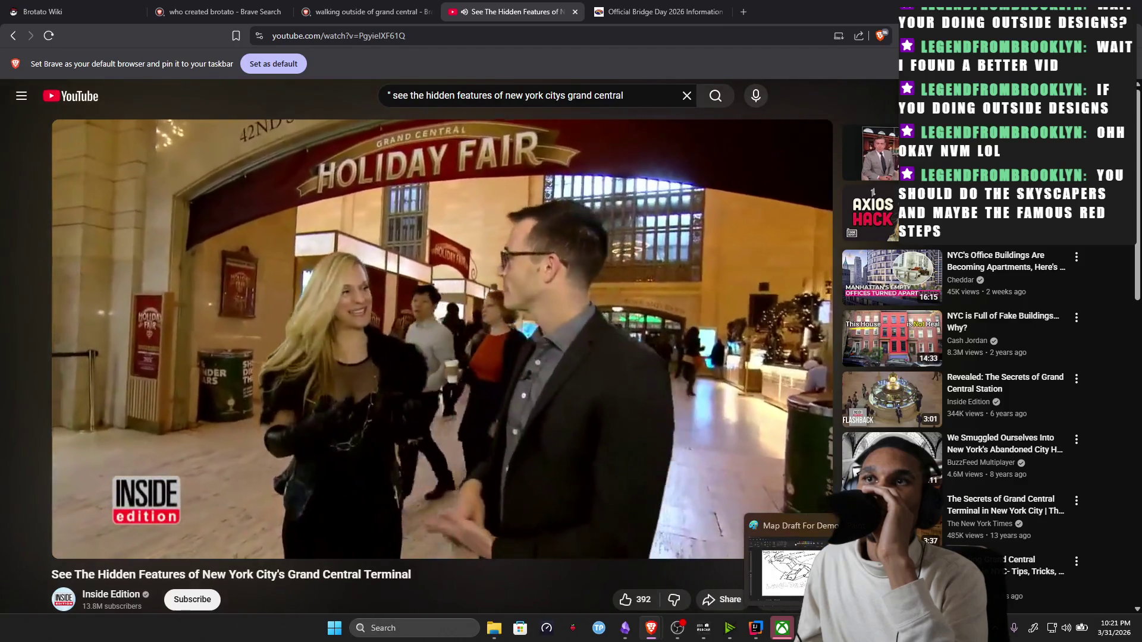
click(790, 572)
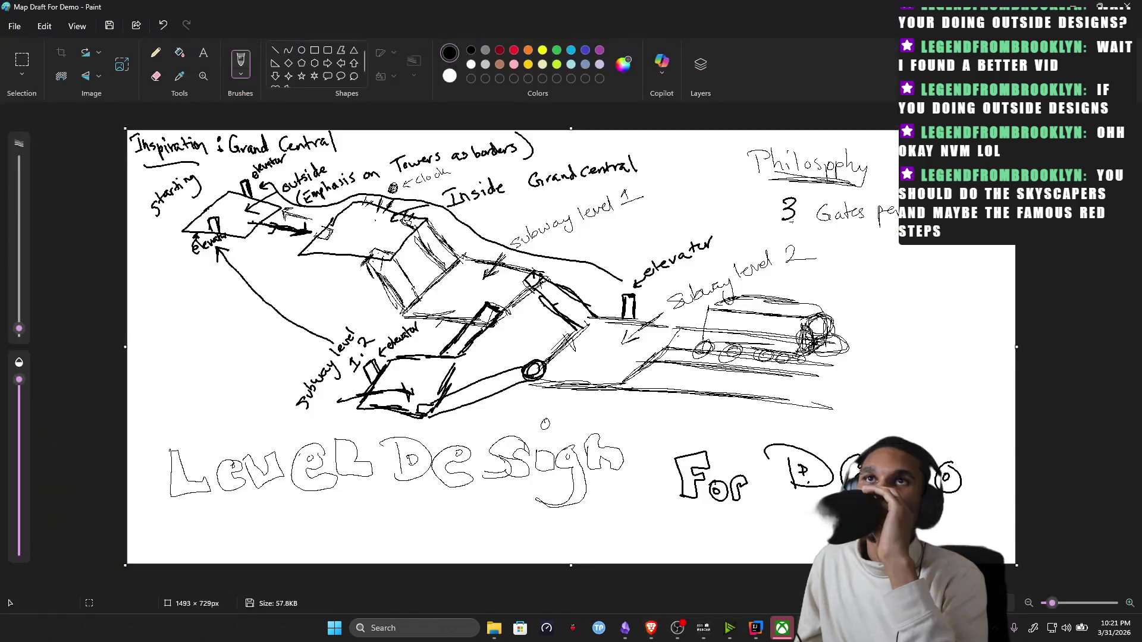
Minimize Paint so Brave's Grand Central video comes back to the front.
click(782, 628)
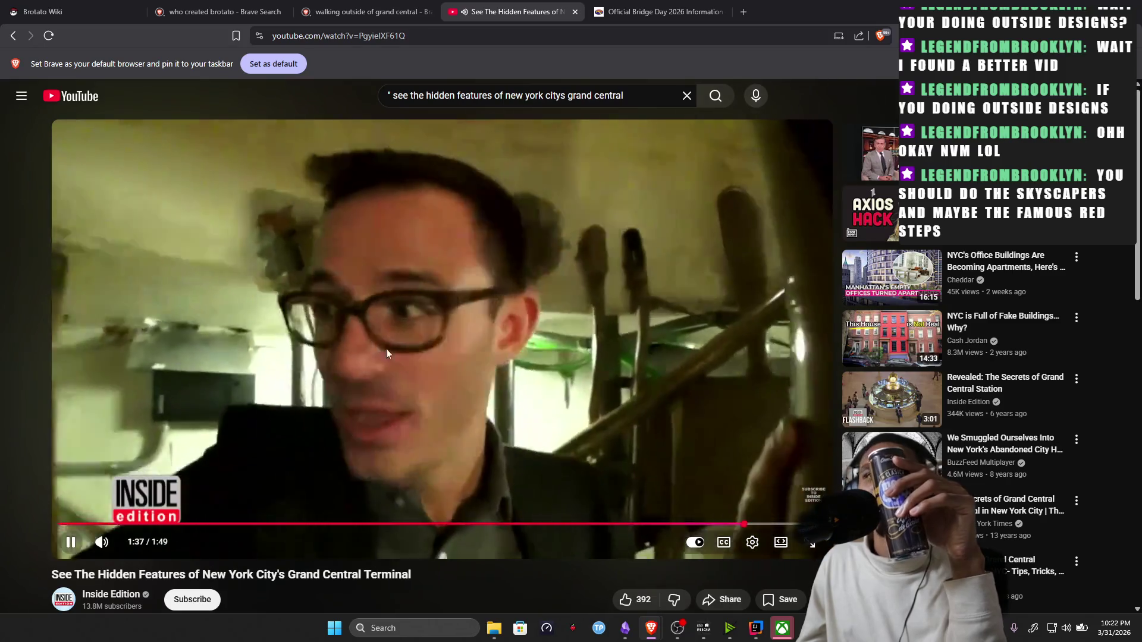
Pause the video at 1:38 and switch back to Obsidian's Map Design note, dismissing leftover insert options.
click(386, 353)
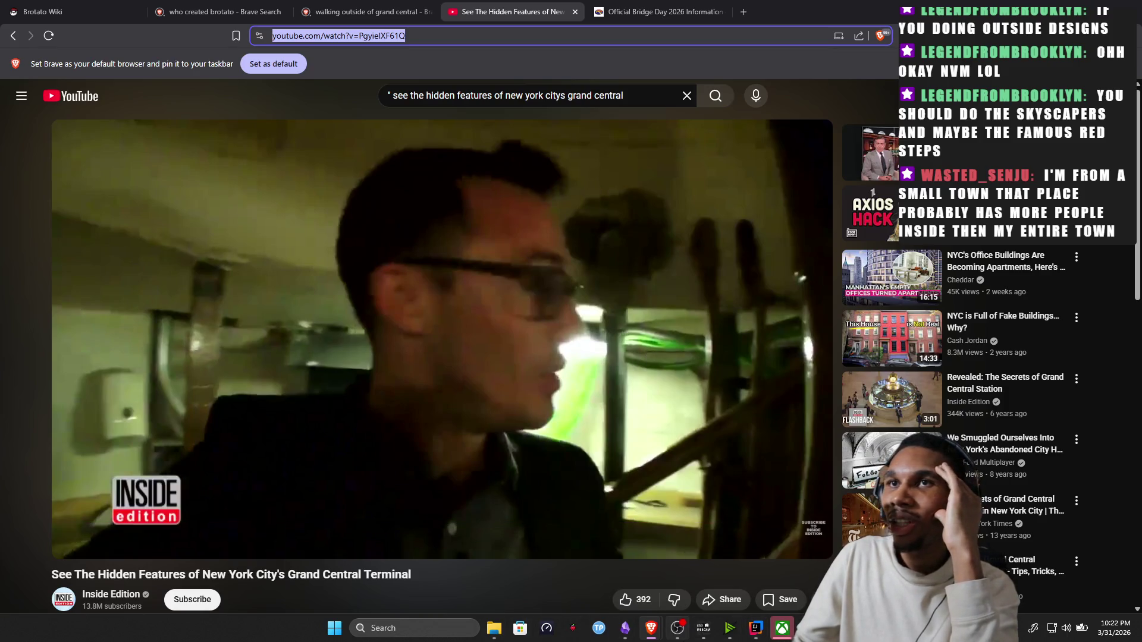
mouse_move(625, 629)
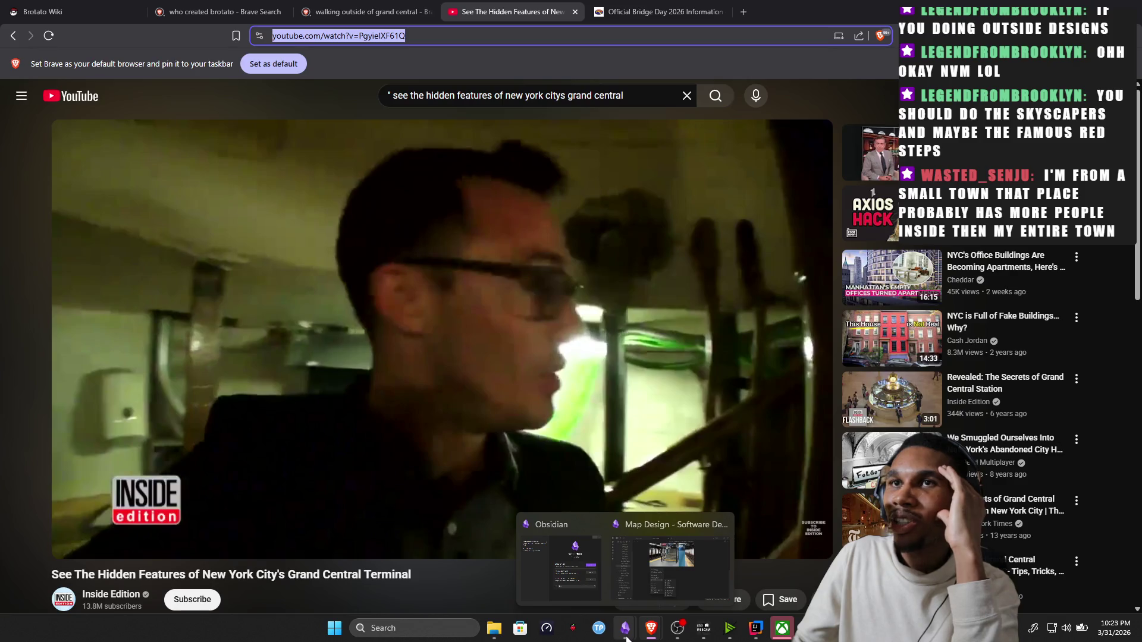
click(646, 580)
click(612, 299)
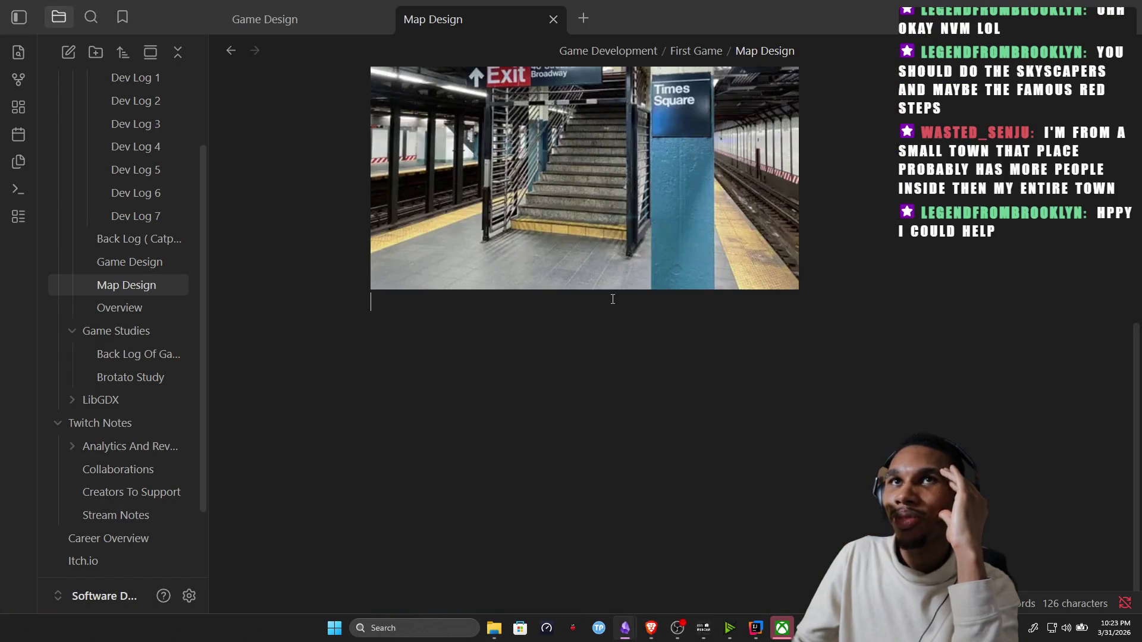